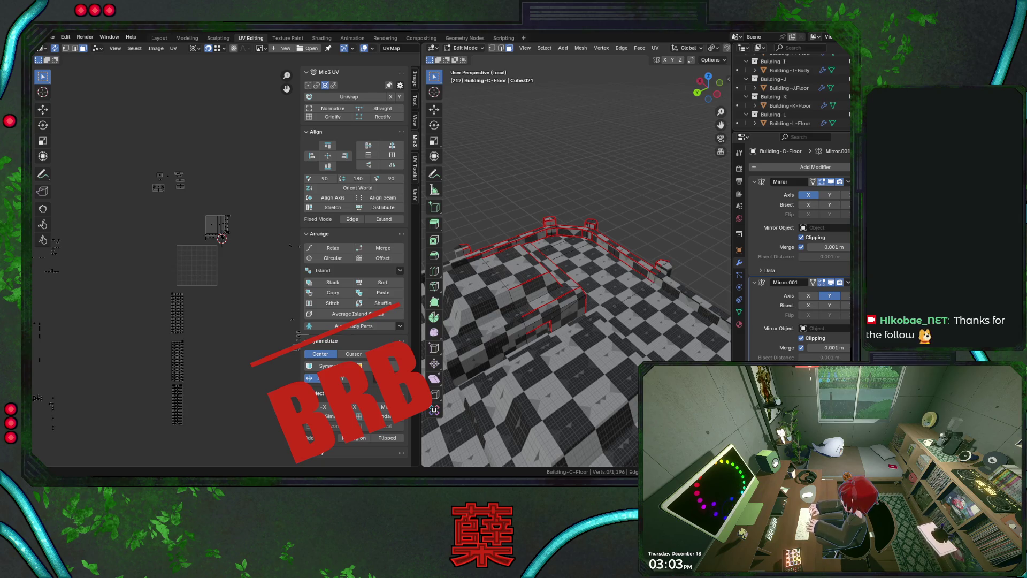
- Save the scene as City.blend, panning the UV layout and orbiting the tower for a higher view
middle_click_drag(214, 279, 231, 250)
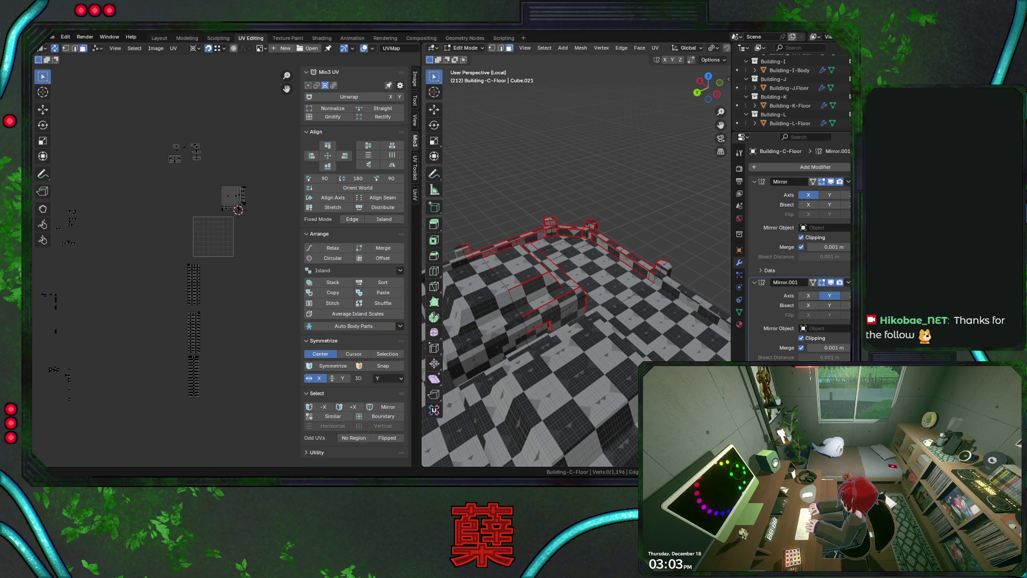
middle_click_drag(230, 283, 223, 233)
key("ctrl+s")
middle_click_drag(535, 268, 604, 247)
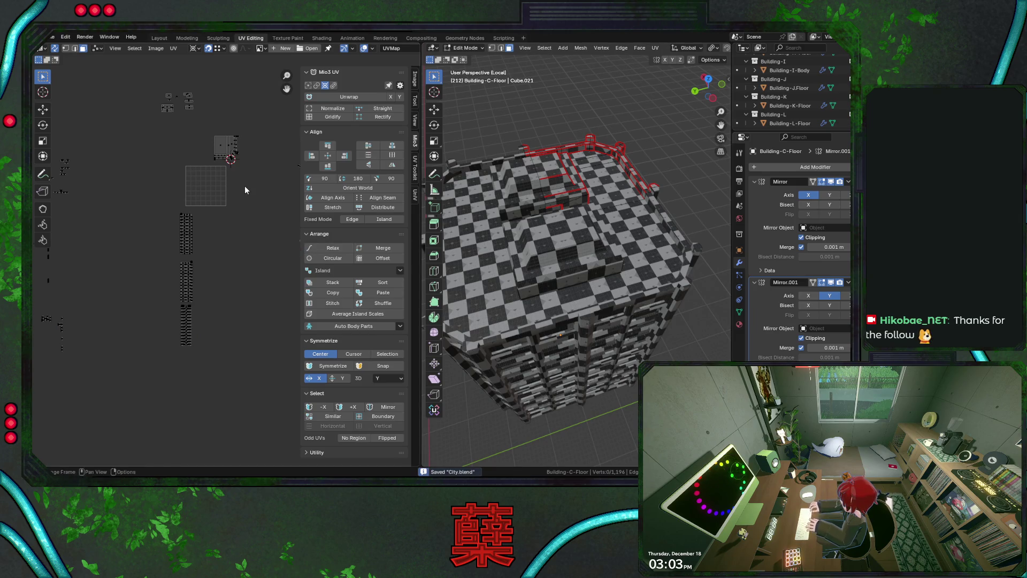
- Box-select the tower's UV islands, then Ctrl-drag over the window panes to keep only the frames
scroll(245, 185, "up", 1)
mouse_move(225, 164)
middle_mouse_down()
mouse_move(218, 188)
mouse_move(147, 201)
mouse_move(102, 162)
middle_mouse_up()
mouse_move(162, 122)
left_mouse_down()
mouse_move(240, 279)
mouse_move(271, 315)
left_mouse_up()
mouse_move(535, 300)
middle_mouse_down()
mouse_move(491, 315)
mouse_move(535, 300)
mouse_move(481, 308)
middle_mouse_up()
key("ctrl+s")
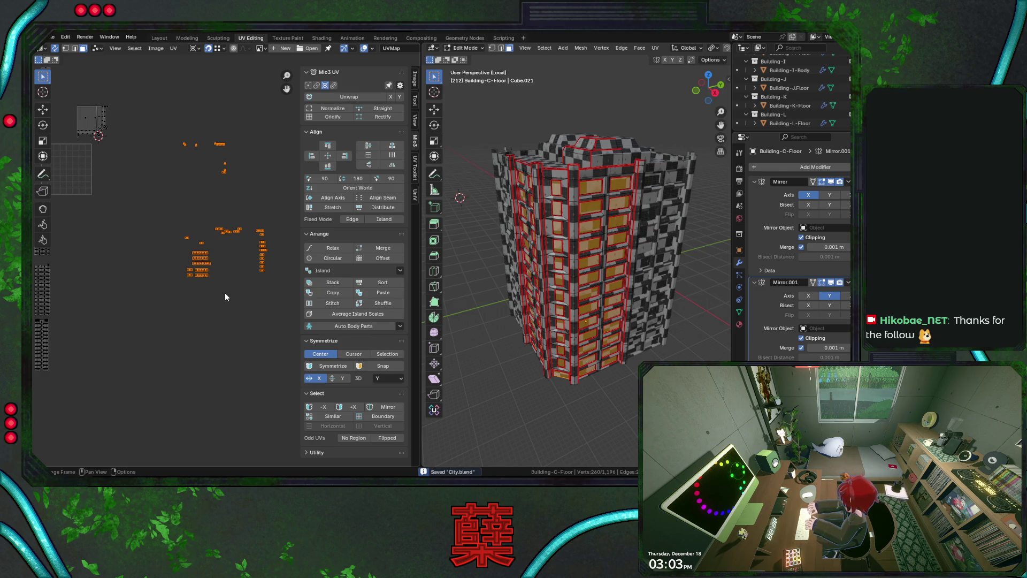
left_click_drag(160, 208, 282, 311, "ctrl")
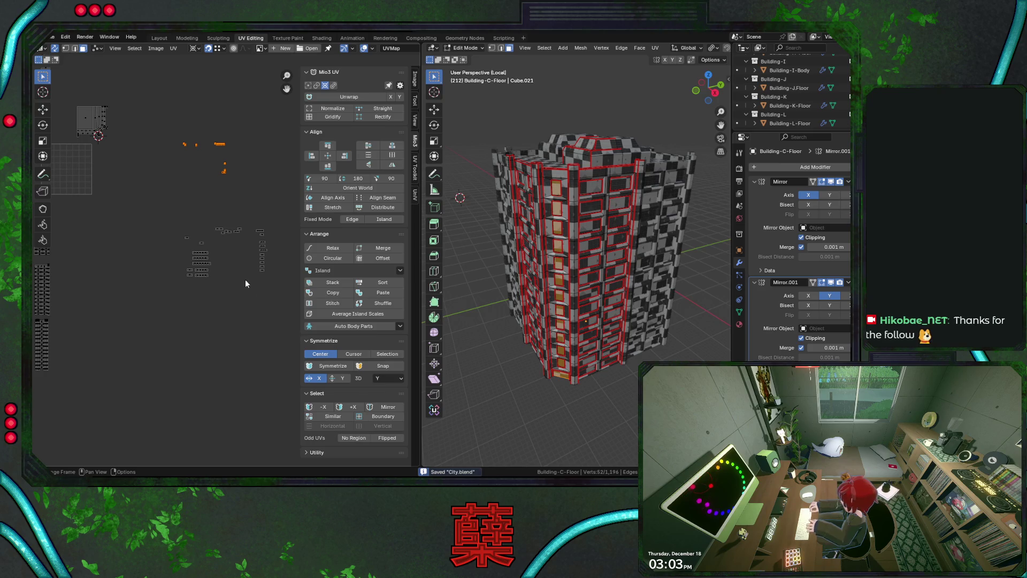
key("ctrl")
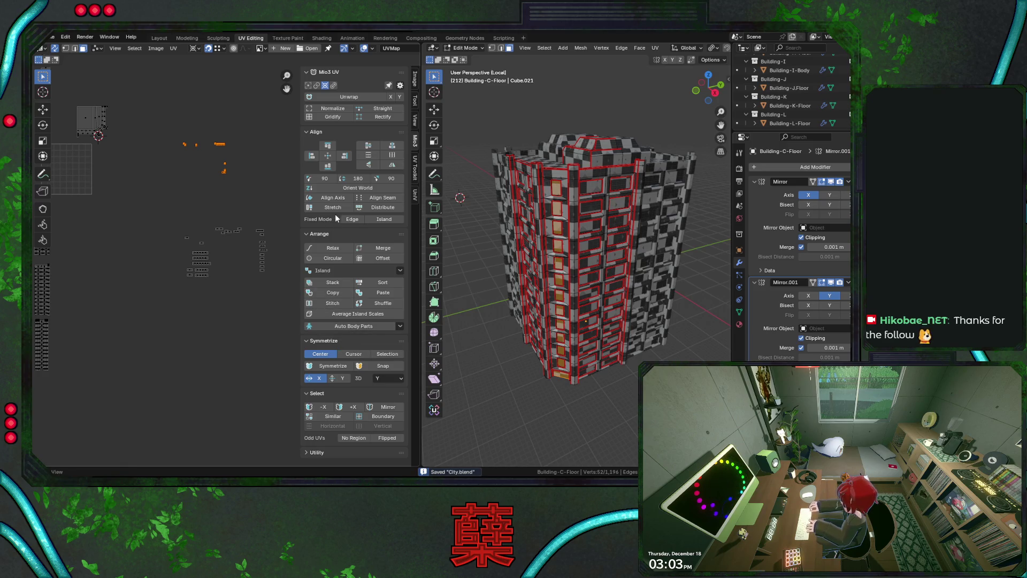
- Orient the selected frame islands to world axes and Grid Sort them into one column (Wrap Count 1)
left_click(358, 188)
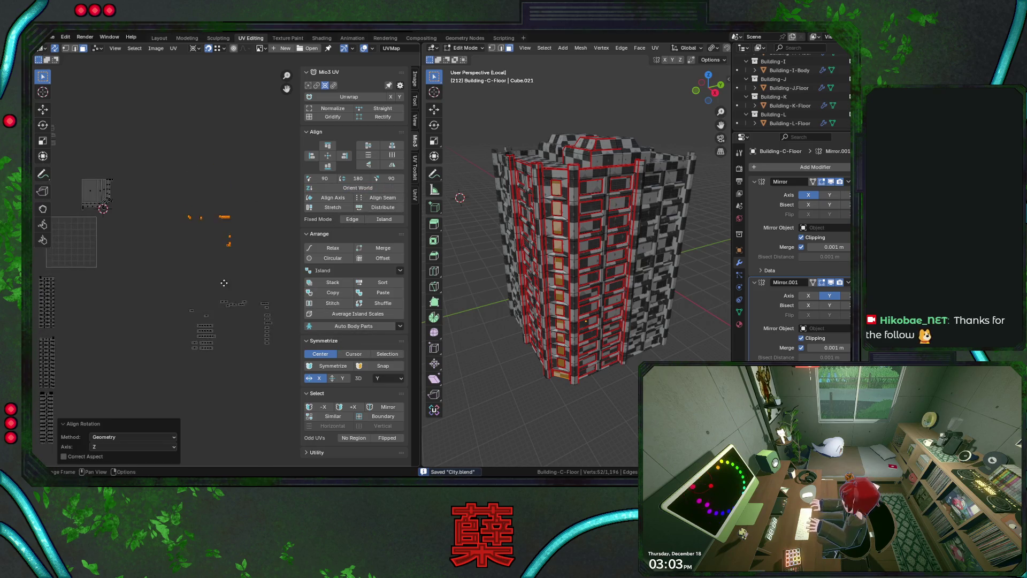
scroll(225, 275, "up", 5)
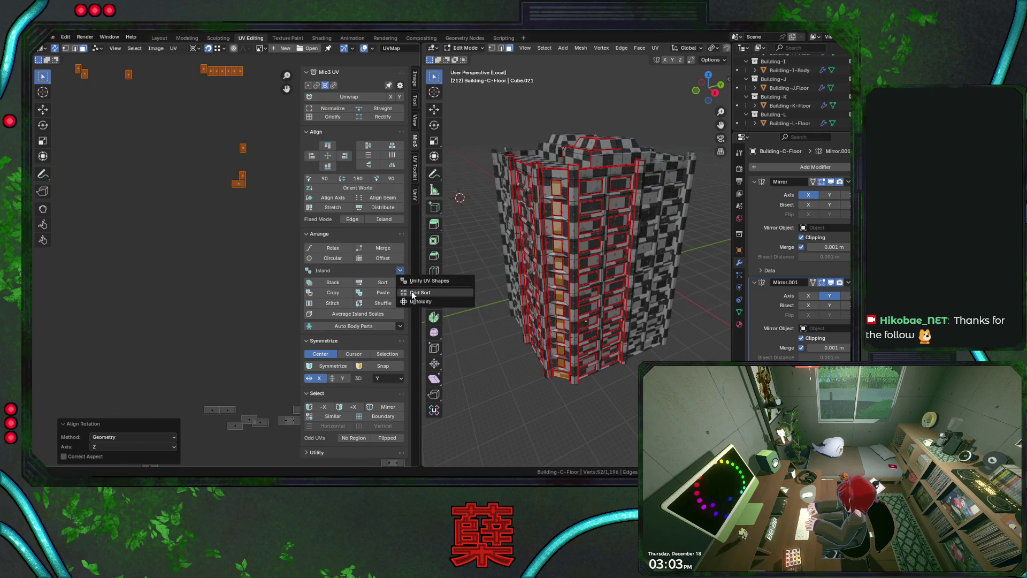
left_click(420, 293)
left_click_drag(170, 436, 152, 437)
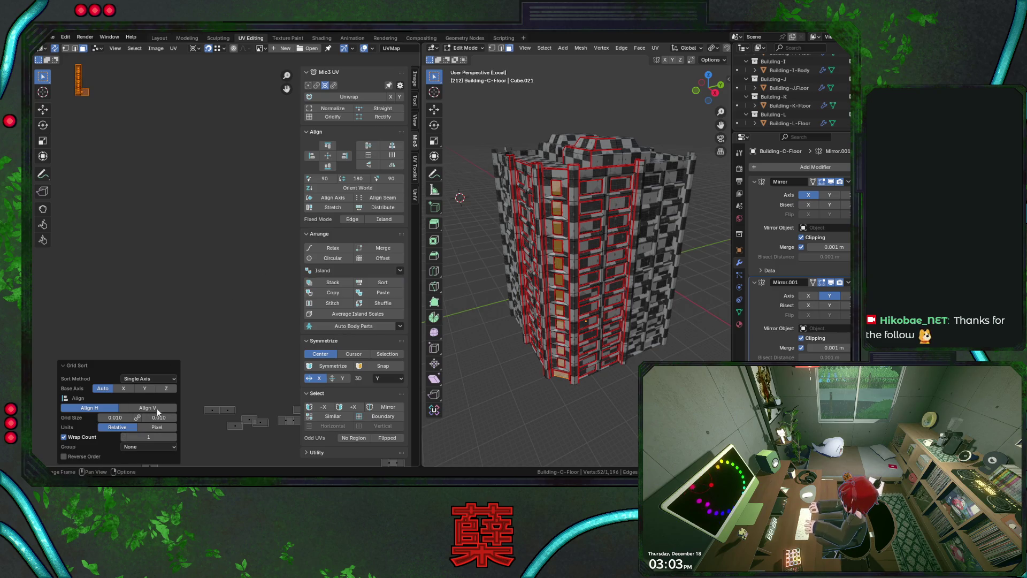
- Set the second Grid Size to 0.044 to space the stacked frame islands vertically
scroll(172, 246, "down", 5)
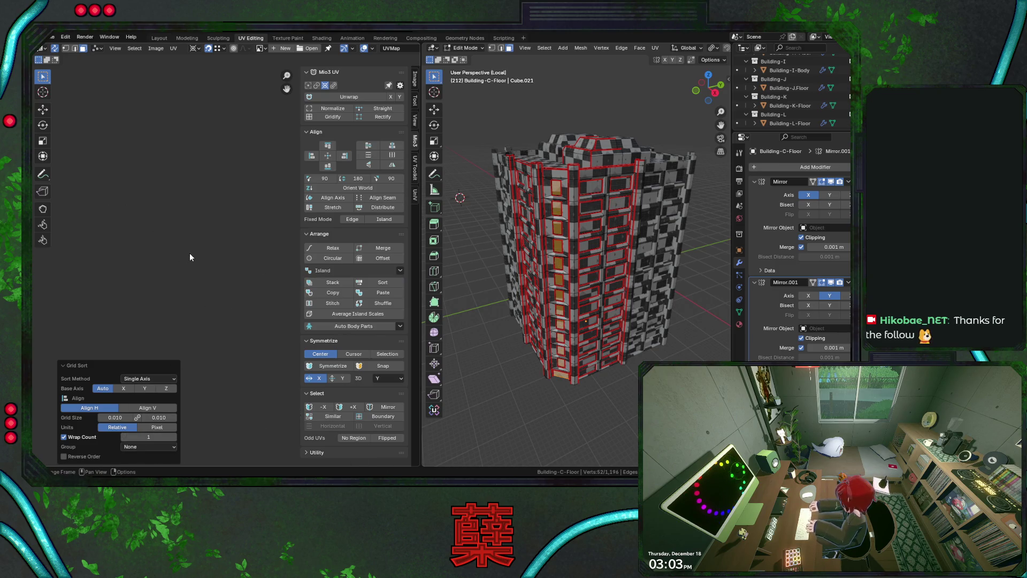
scroll(190, 257, "up", 5)
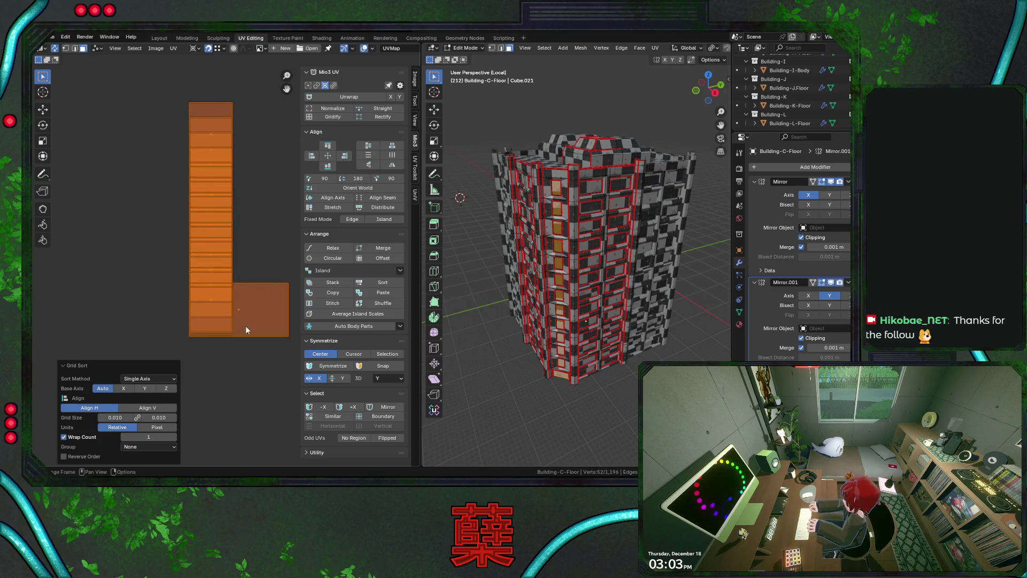
left_click_drag(160, 417, 189, 417)
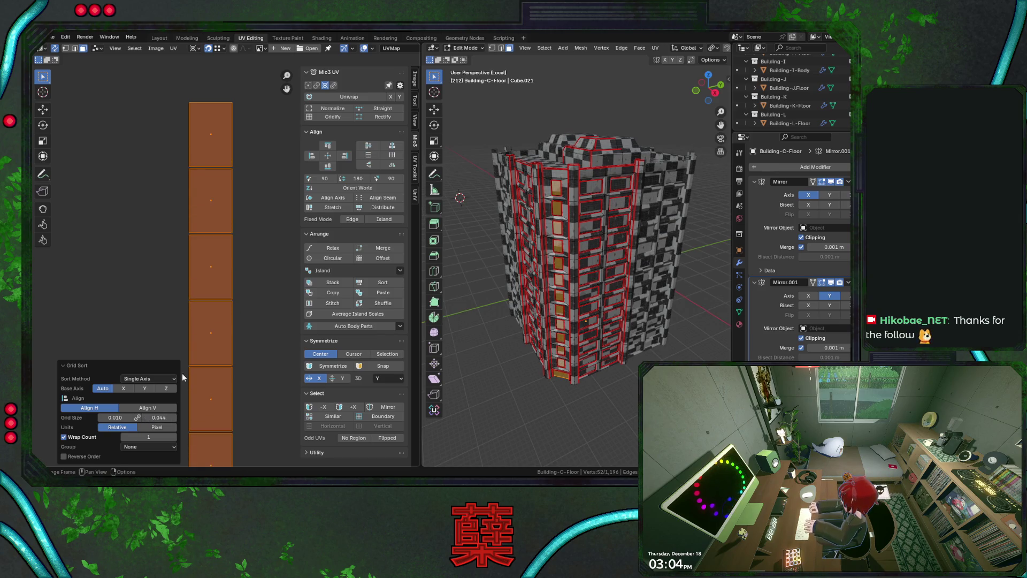
scroll(220, 303, "down", 2)
scroll(219, 304, "down", 5)
scroll(233, 344, "up", 2)
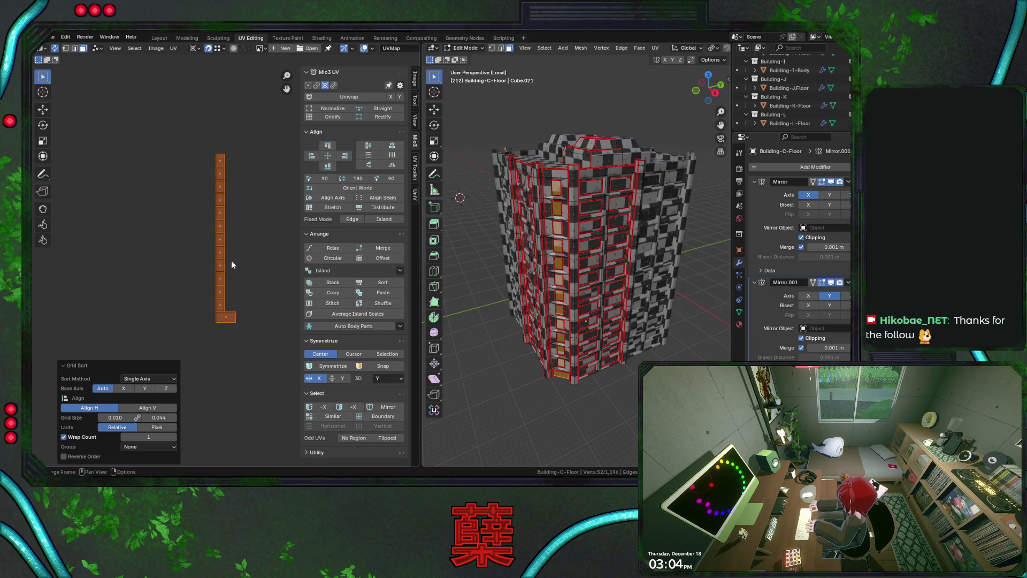
- Move the column of frame islands beside the other UV islands
mouse_move(251, 352)
middle_mouse_down("ctrl")
mouse_move(224, 325)
mouse_move(184, 323)
mouse_move(284, 288)
middle_mouse_up("ctrl")
key("g")
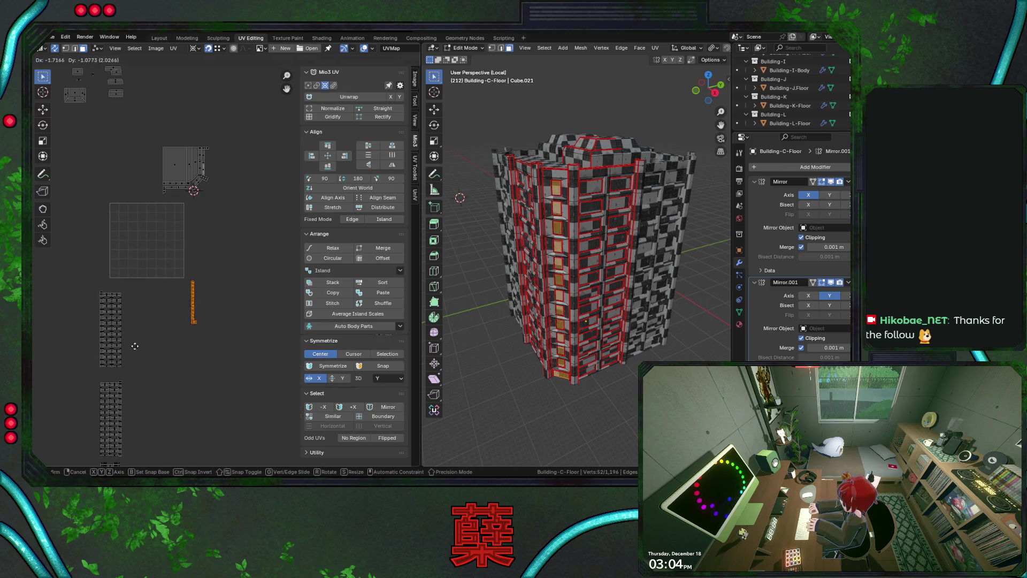
left_click(146, 381)
middle_click_drag(176, 450, 226, 263)
key("g")
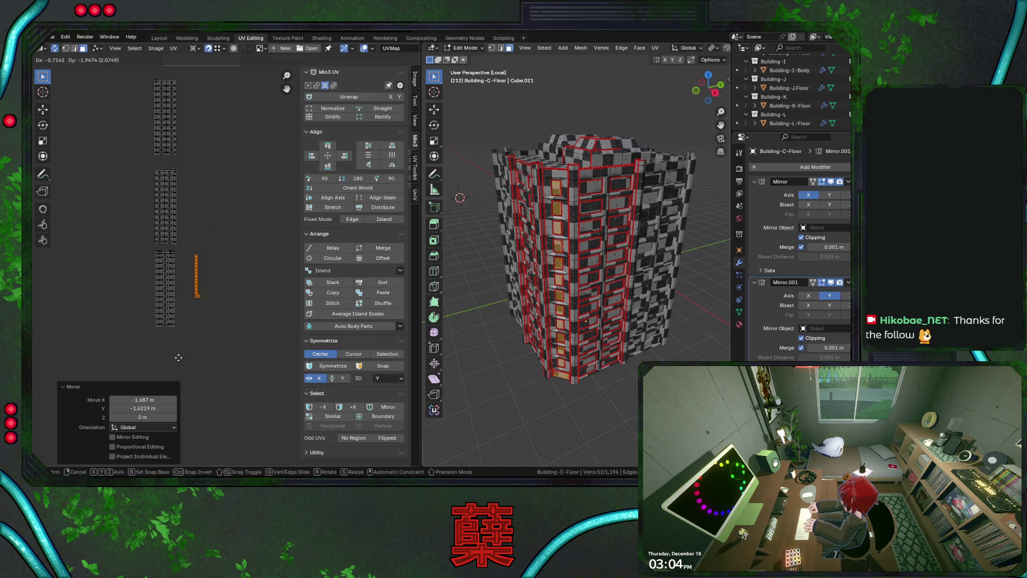
left_click(180, 375)
- Move a small window face upward so its top edge aligns with the top of its slot
scroll(172, 295, "up", 3)
middle_click_drag(173, 295, 253, 272)
scroll(209, 223, "up", 3)
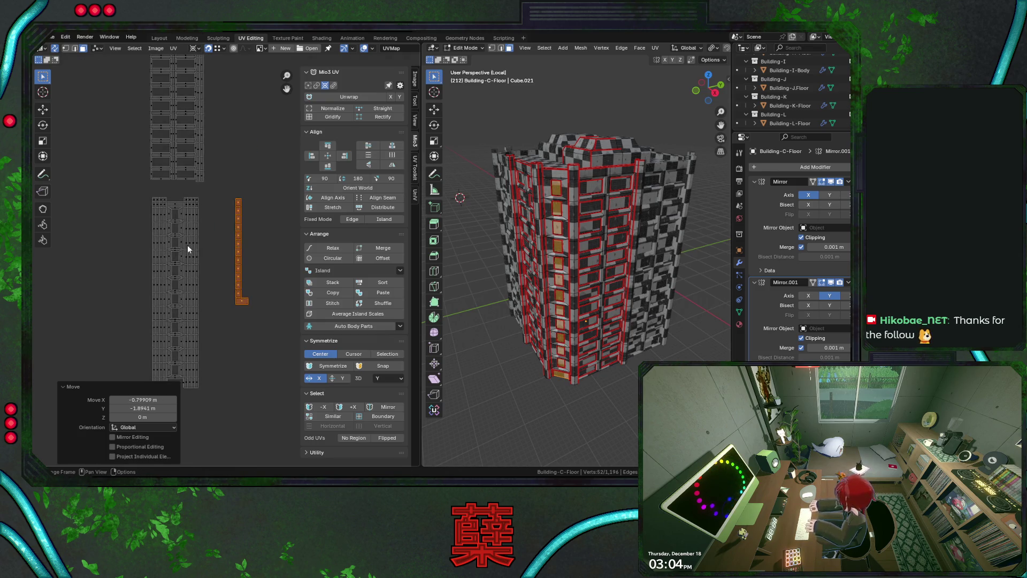
middle_click_drag(224, 212, 241, 208)
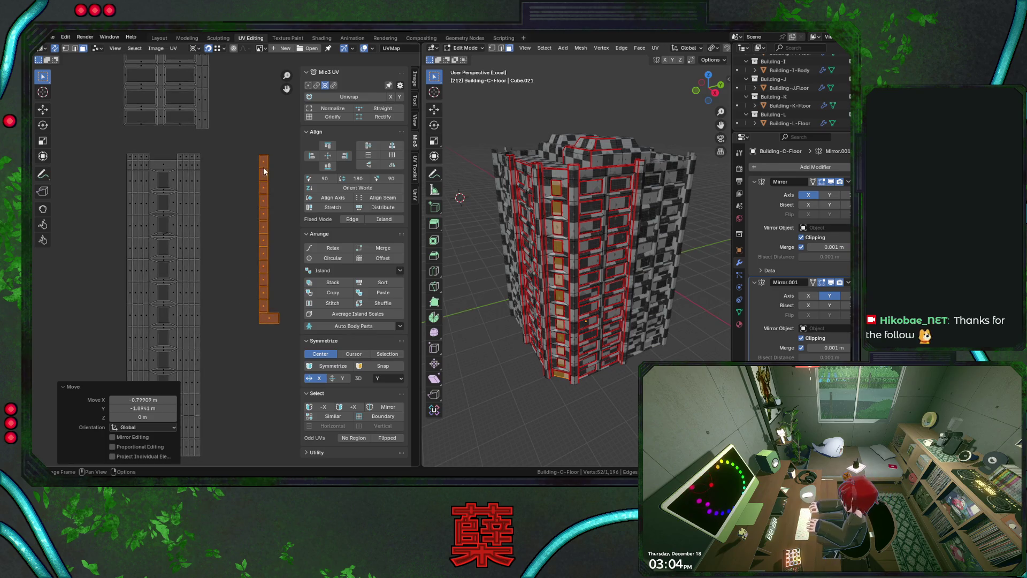
left_click(163, 165)
key("g")
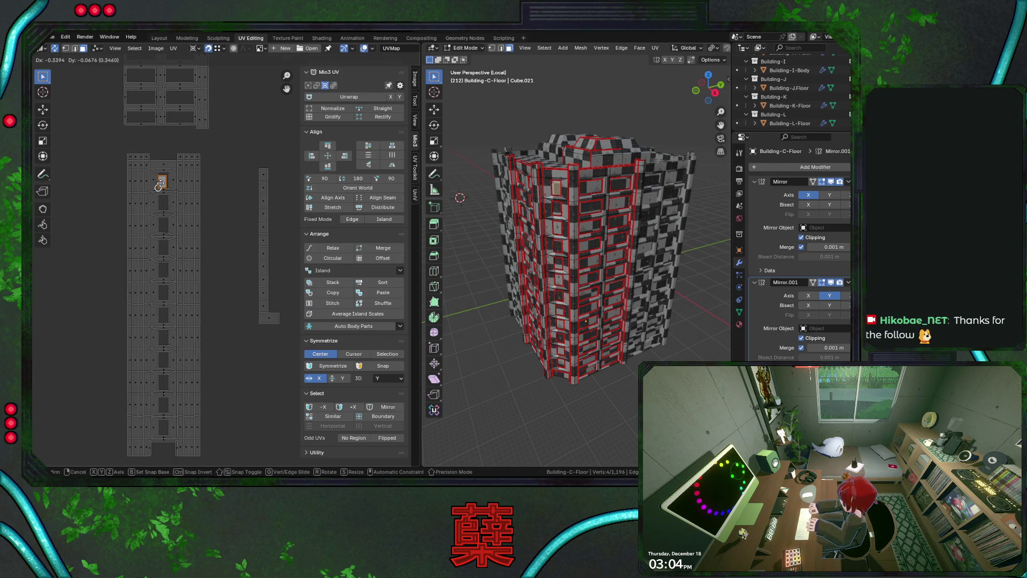
left_click(159, 185)
middle_click_drag(189, 195, 229, 278)
scroll(214, 270, "up", 5)
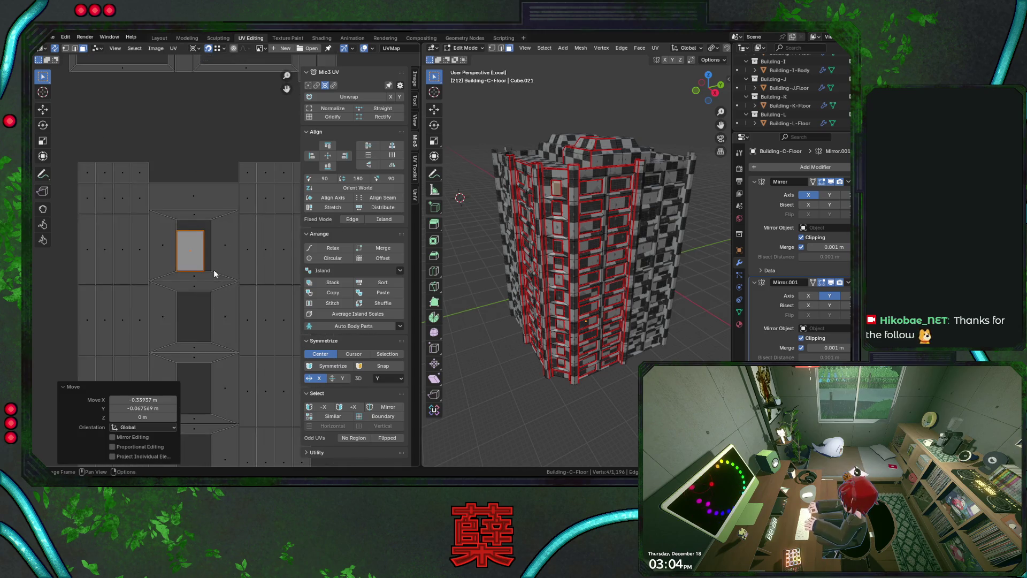
scroll(213, 257, "up", 2)
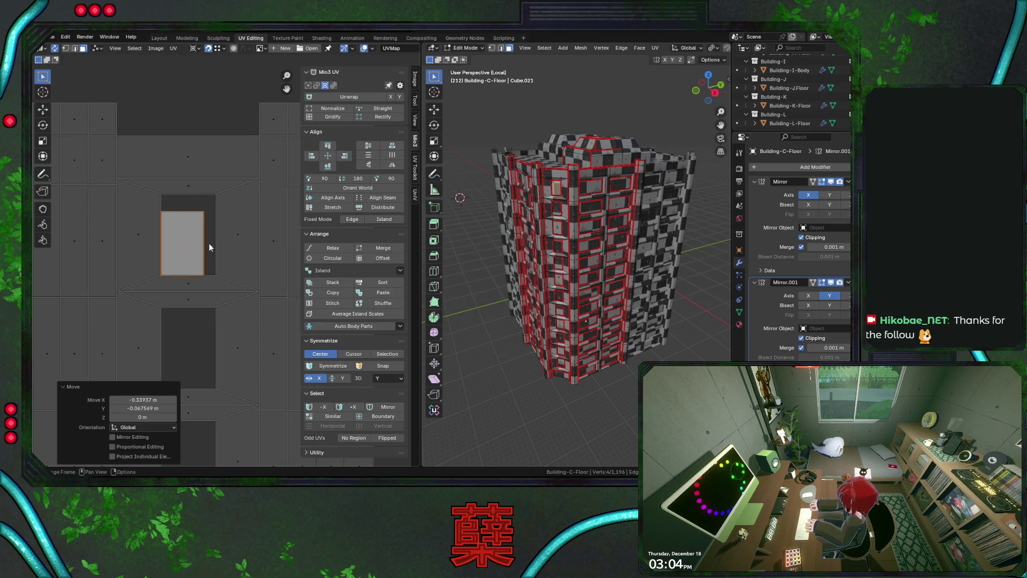
key("g")
left_click(163, 200)
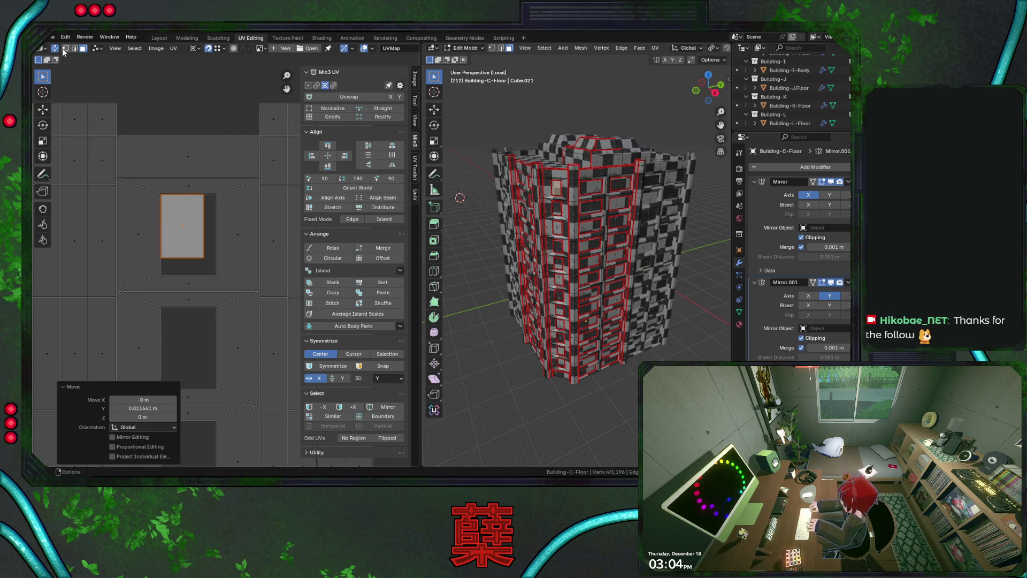
- Snap the 2D cursor to the face's corner vertex and scale the window island by 1.274 from it
left_click(64, 49)
left_click(54, 48)
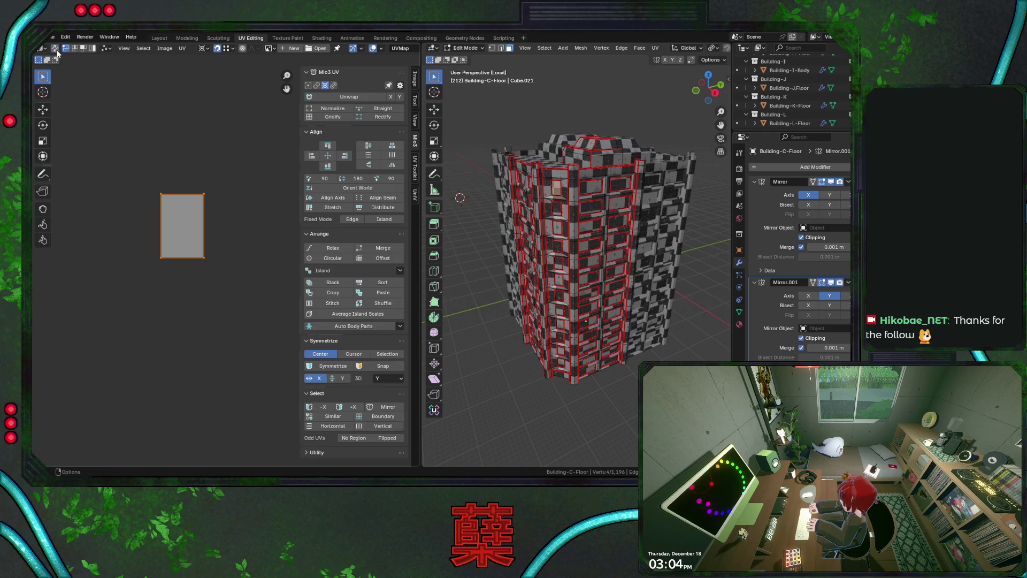
key("shift+s")
left_click(178, 269)
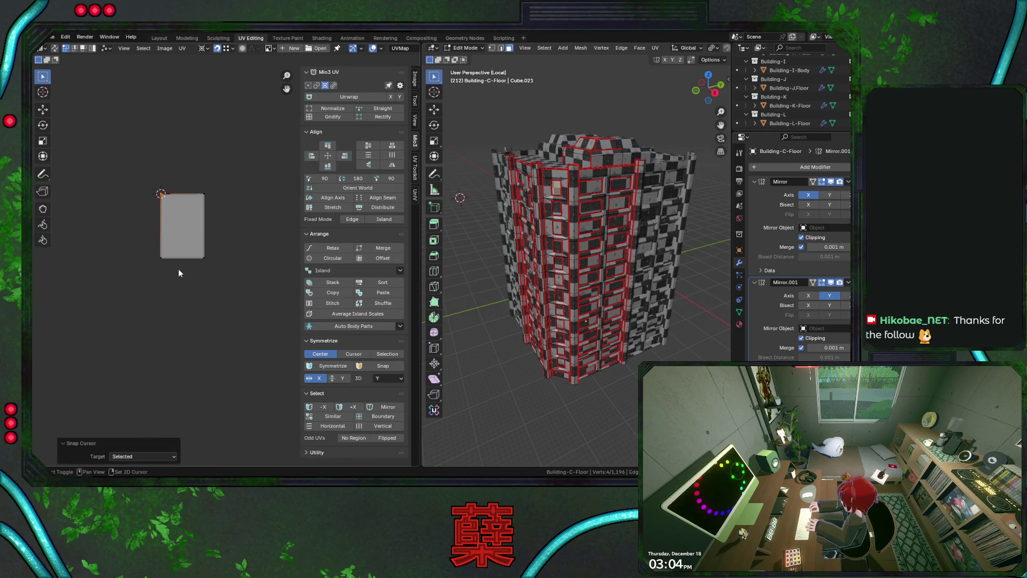
left_click(55, 49)
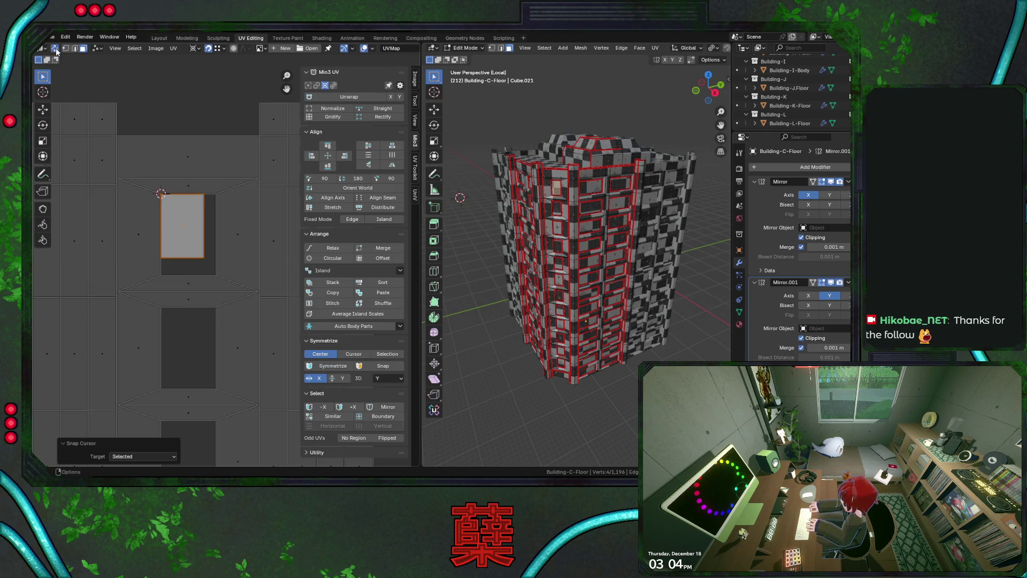
key("s")
left_click(208, 273)
key("ctrl+s")
left_click(152, 399)
key("Return")
scroll(214, 292, "down", 6)
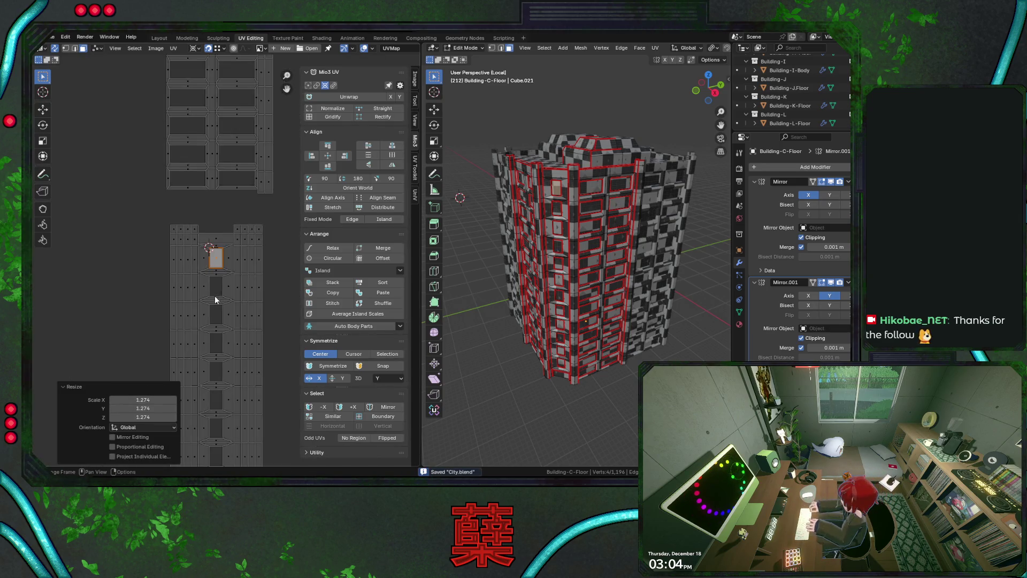
- Scale the L-shaped frame strip island by 1.274 on X, Y and Z
middle_click_drag(240, 336, 134, 194)
left_click(229, 214)
key("s")
left_click(235, 327)
left_click(150, 398)
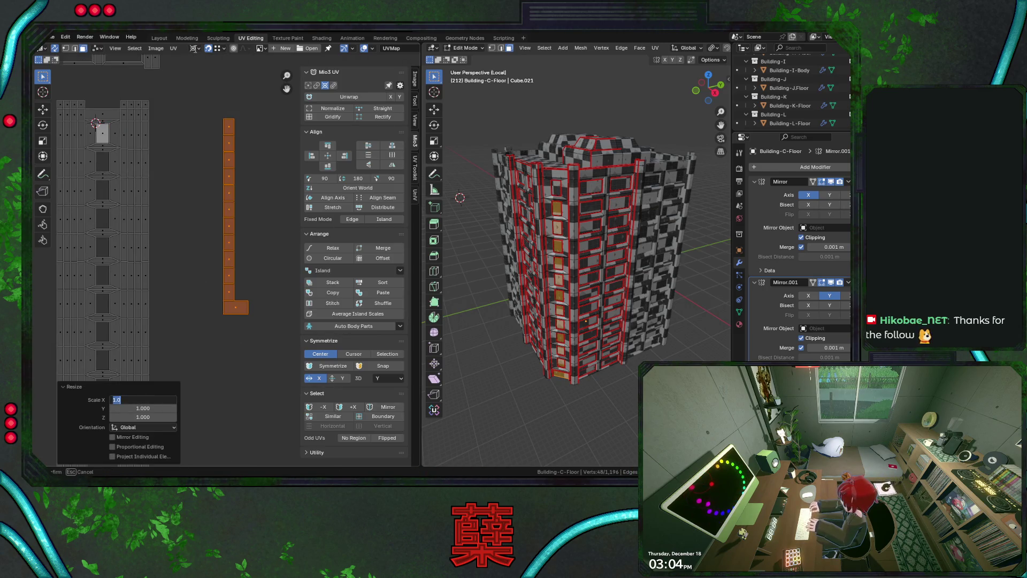
left_click(196, 49)
left_click(225, 69)
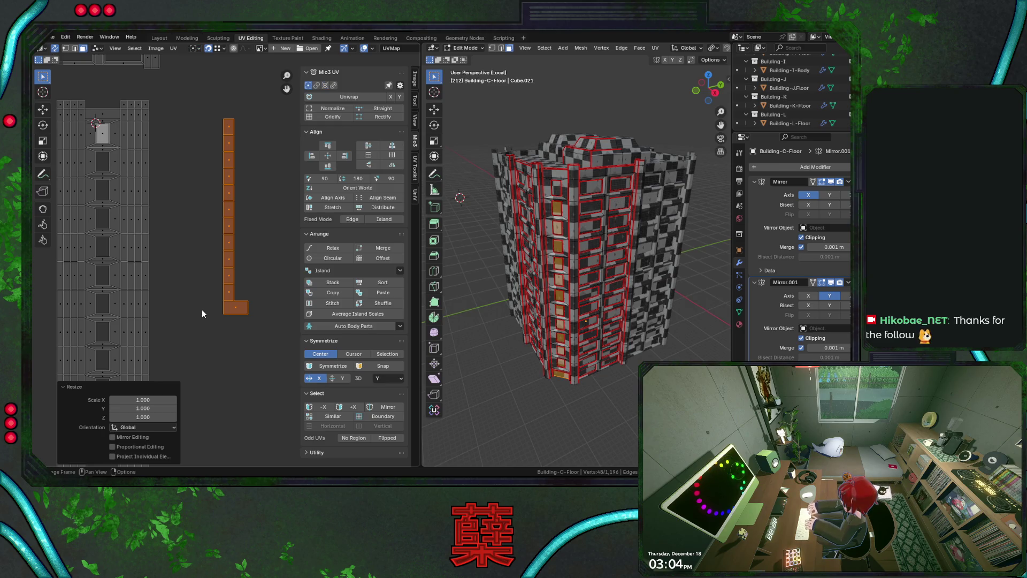
left_click(161, 400)
type("1.274")
key("Tab")
type("1.274")
key("Tab")
type("1.274")
key("Return")
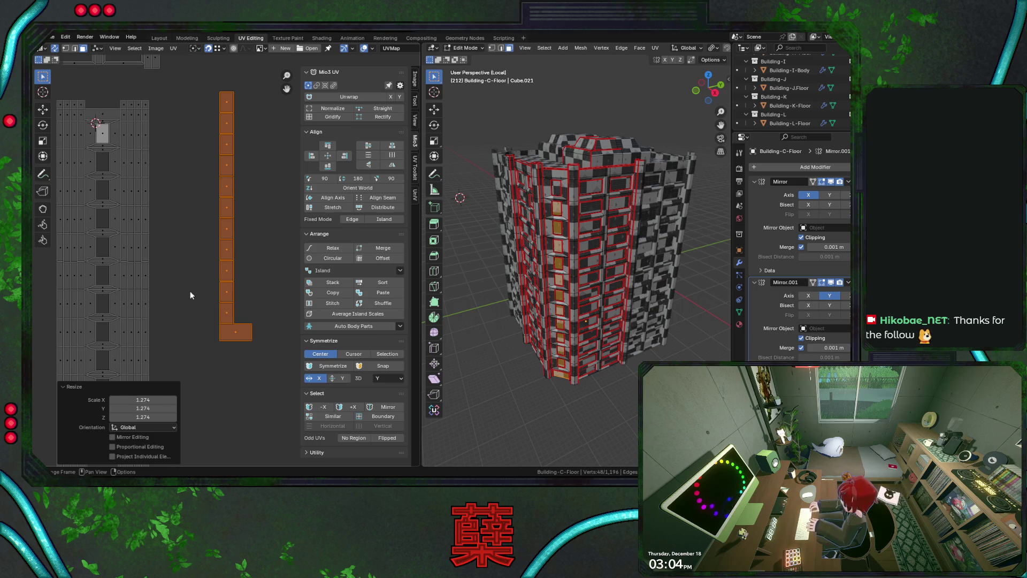
- Move two window faces down into their slots in the left column
left_click(102, 134)
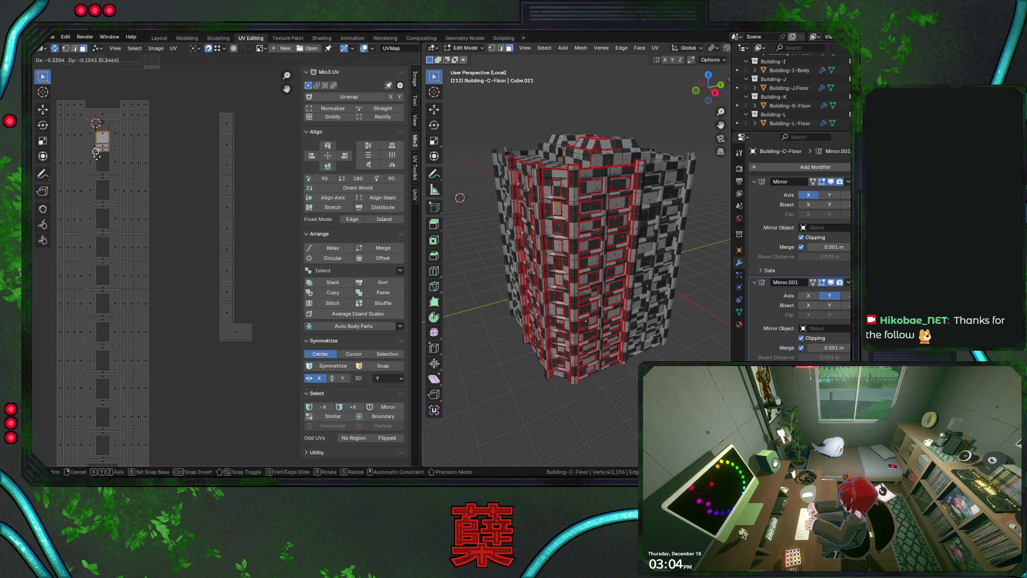
left_click_drag(102, 139, 98, 167)
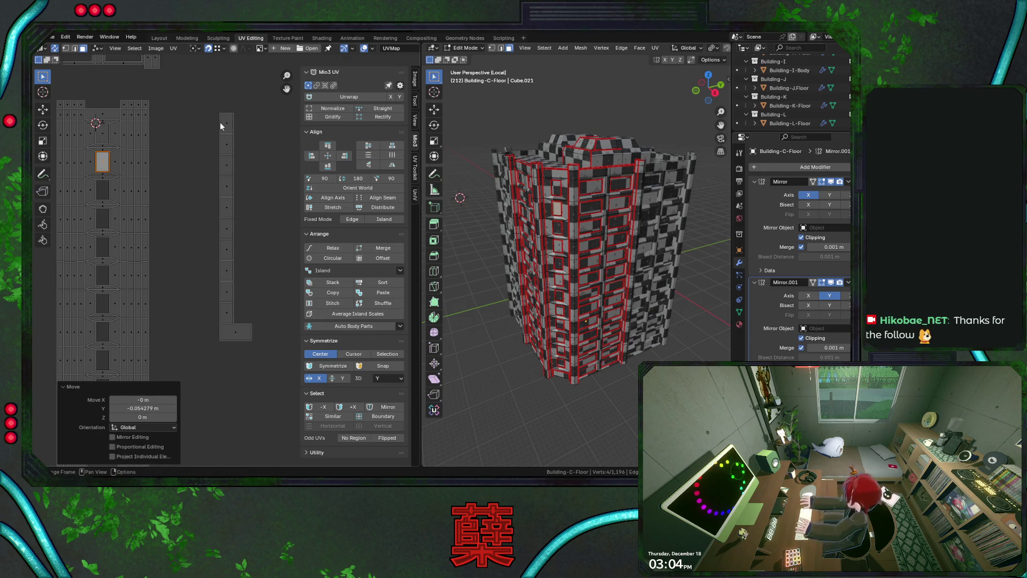
key("g")
left_click(204, 145)
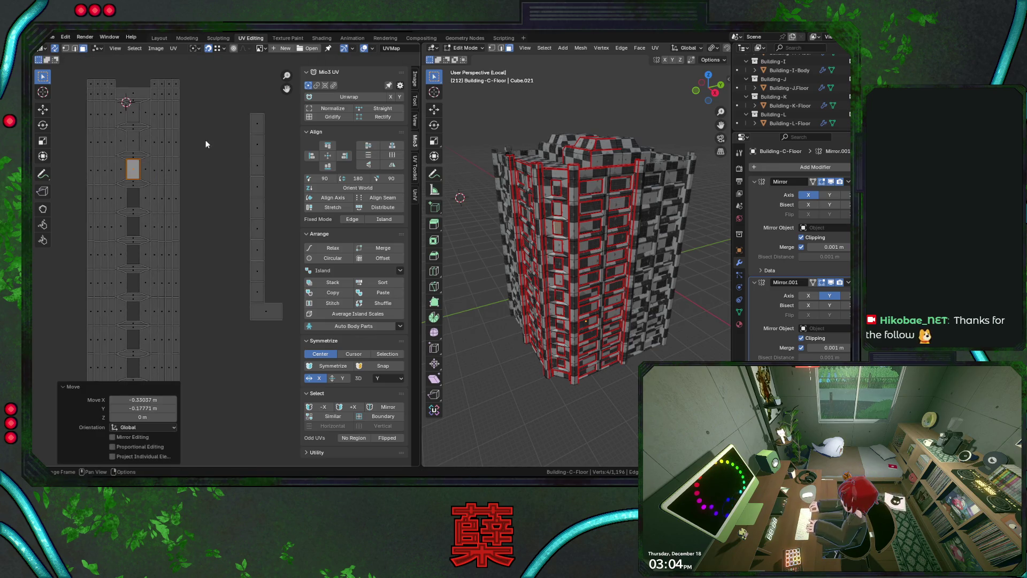
left_click(272, 125)
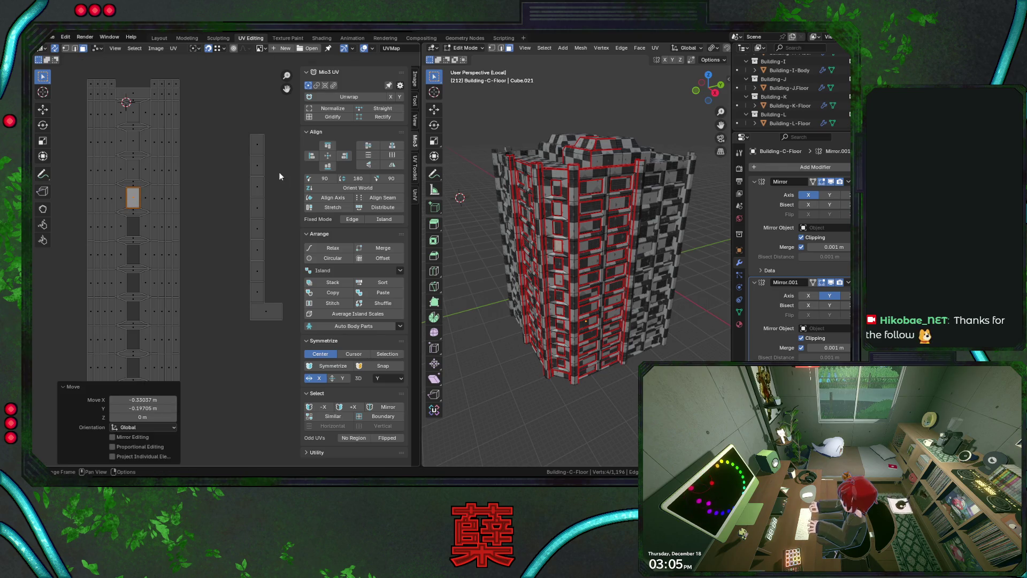
key("g")
left_click(130, 234)
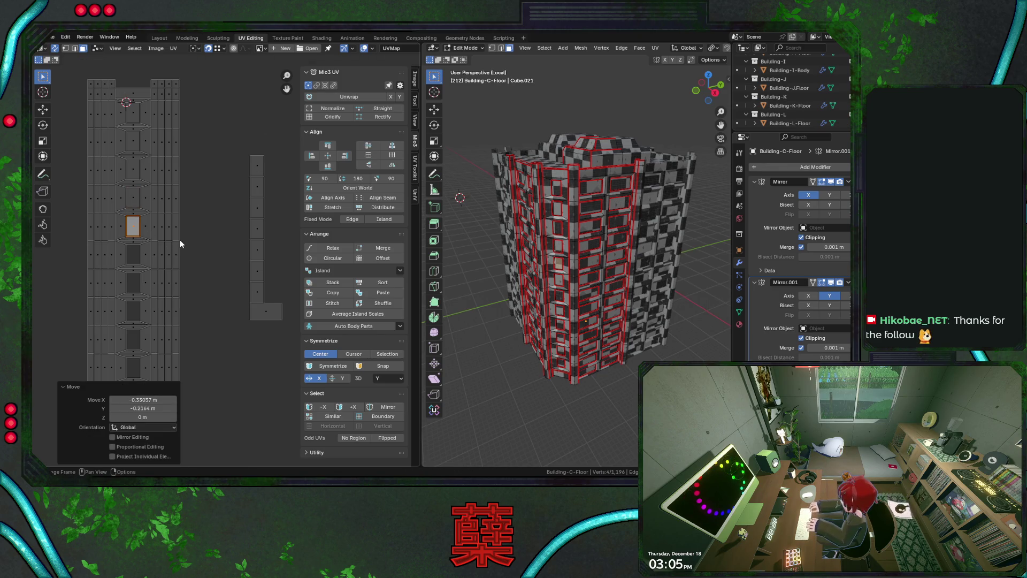
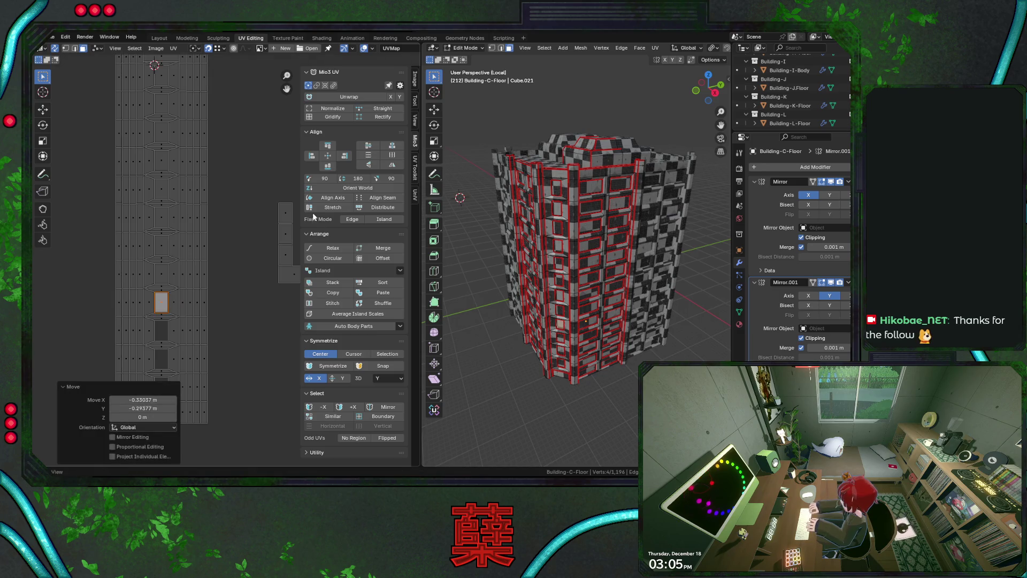
- Move the first right-strip window faces into the empty slots of the left UV column
left_click(285, 213)
key("g")
left_click(164, 329)
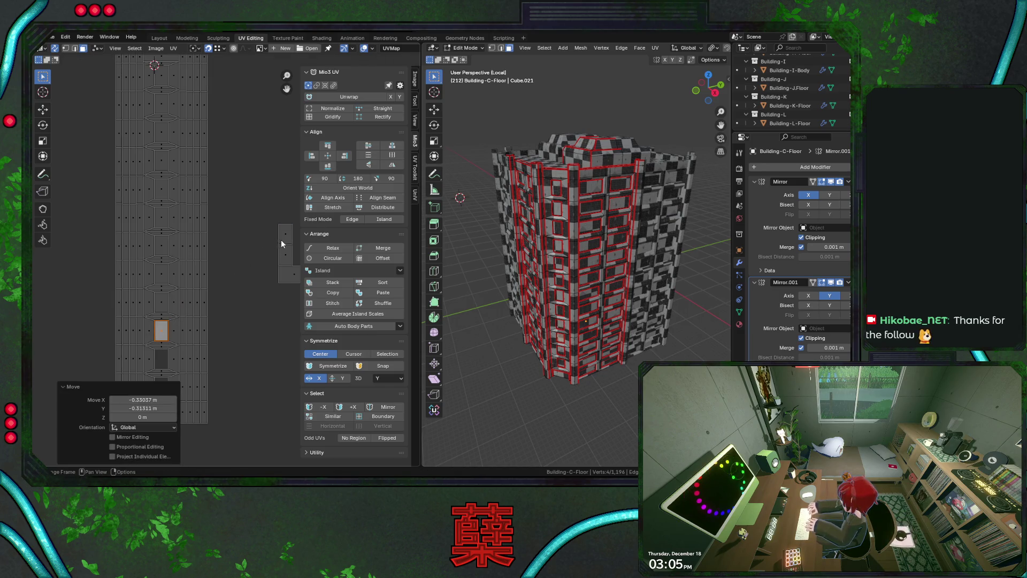
left_click(282, 242)
middle_click_drag(282, 243, 287, 210)
- Move the last right-strip face into the empty slot below and save City.blend
key("g")
left_click(167, 327)
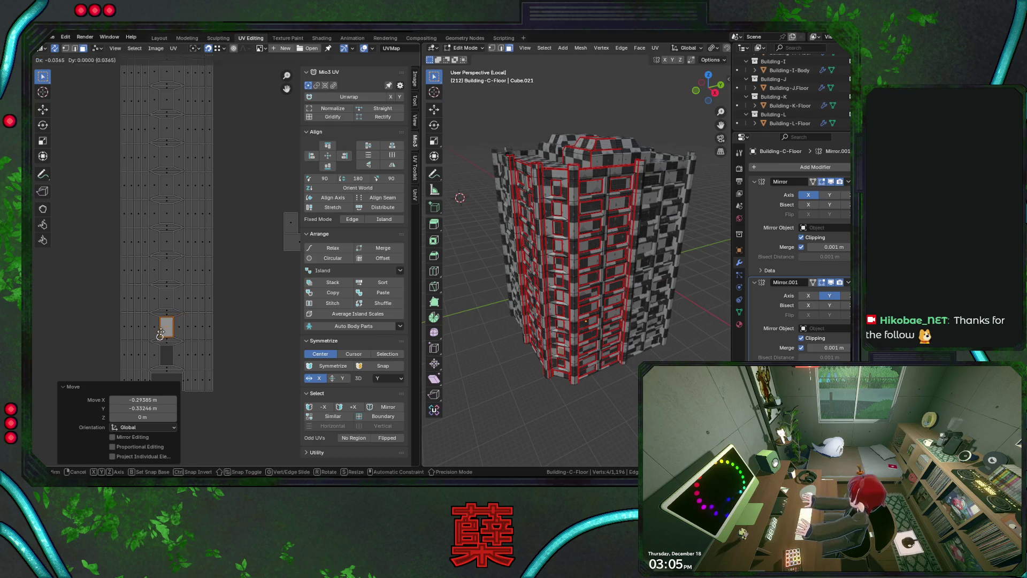
left_click(290, 222)
key("g")
left_click(164, 364)
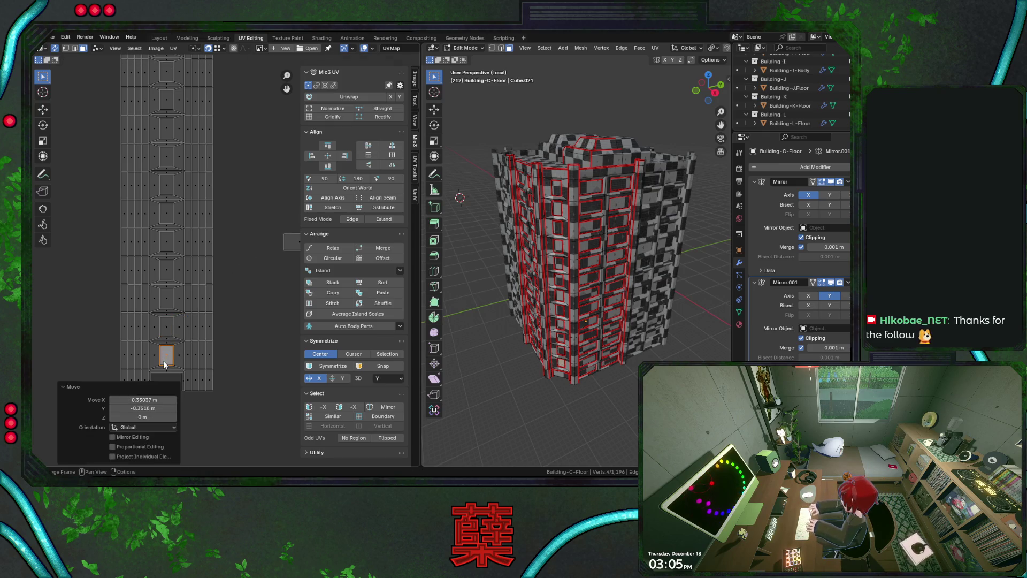
left_click(285, 244)
middle_click_drag(159, 352, 179, 344)
key("g")
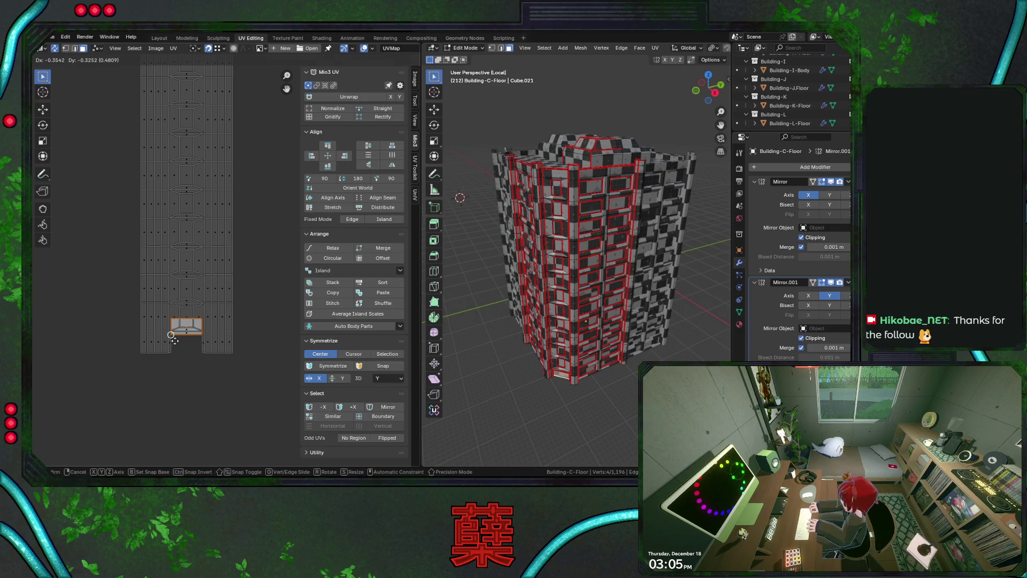
left_click(171, 351)
key("ctrl+s")
- Box-select the main UV islands and move them down and to the left
scroll(238, 316, "down", 6)
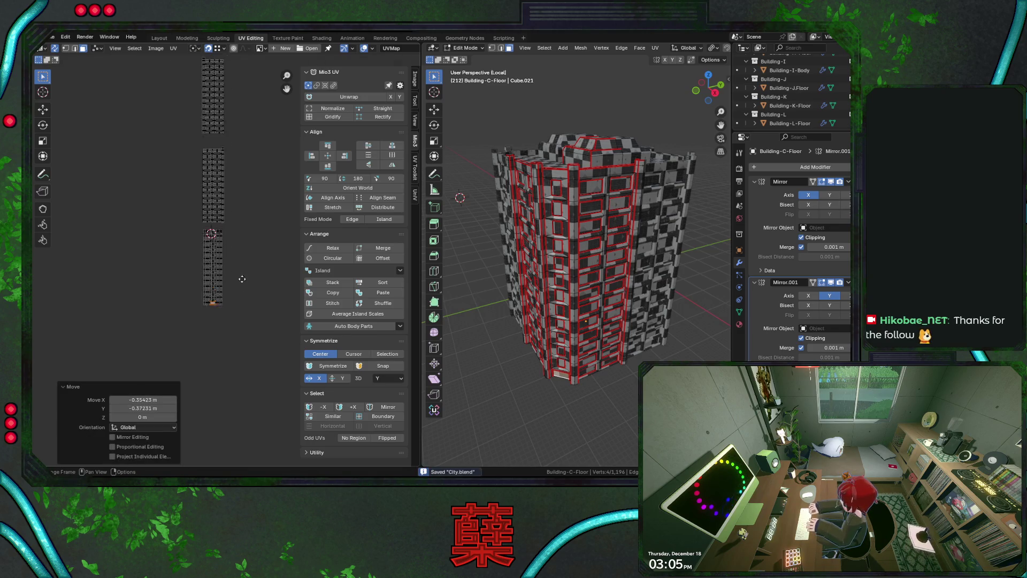
mouse_move(223, 259)
middle_mouse_down()
mouse_move(177, 305)
mouse_move(137, 279)
middle_mouse_up()
scroll(137, 280, "down", 2)
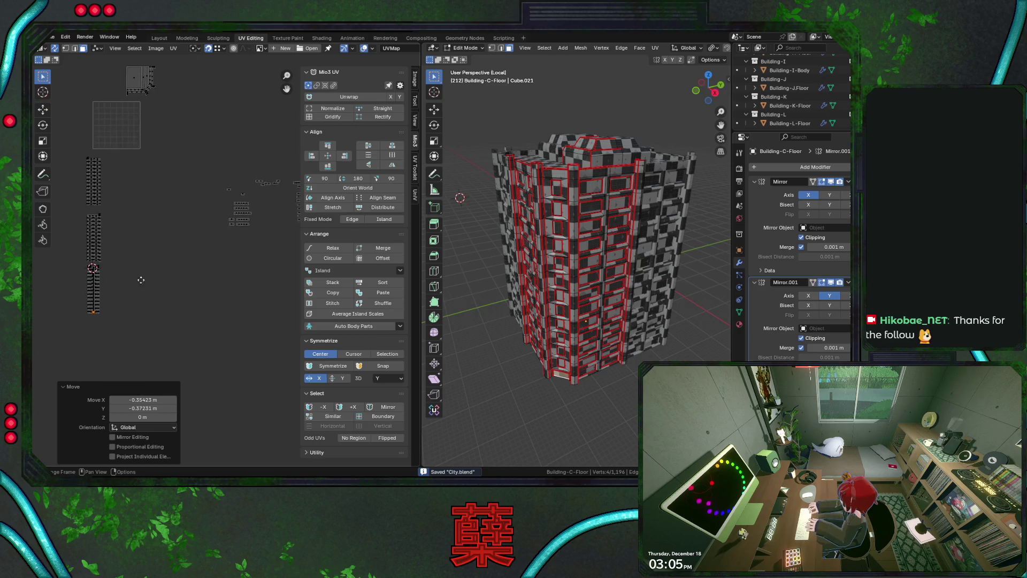
middle_click_drag(196, 230, 131, 230)
mouse_move(134, 157)
left_mouse_down()
mouse_move(176, 185)
mouse_move(188, 259)
left_mouse_up()
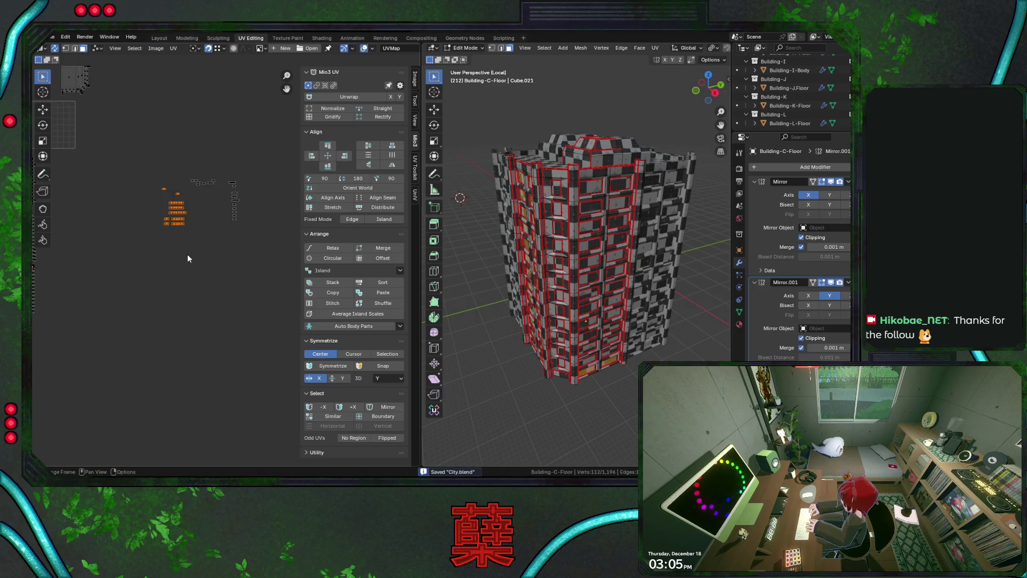
left_click_drag(158, 202, 193, 243)
middle_click_drag(535, 299, 524, 304)
key("g")
left_click(213, 294)
- Save, then Grid Sort the selected window islands with Wrap Count 2
key("ctrl+s")
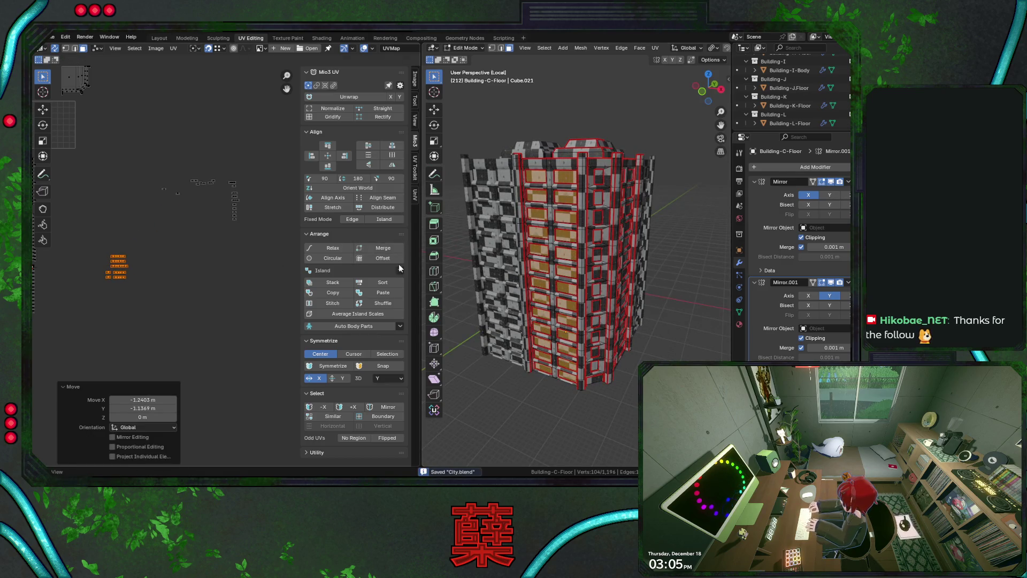
left_click(399, 269)
left_click(444, 292)
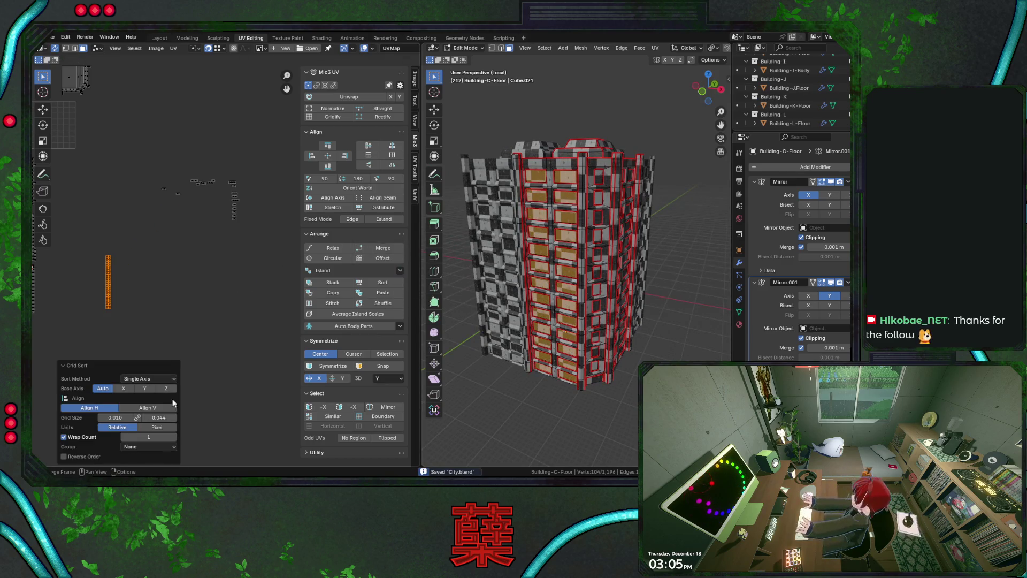
left_click(174, 436)
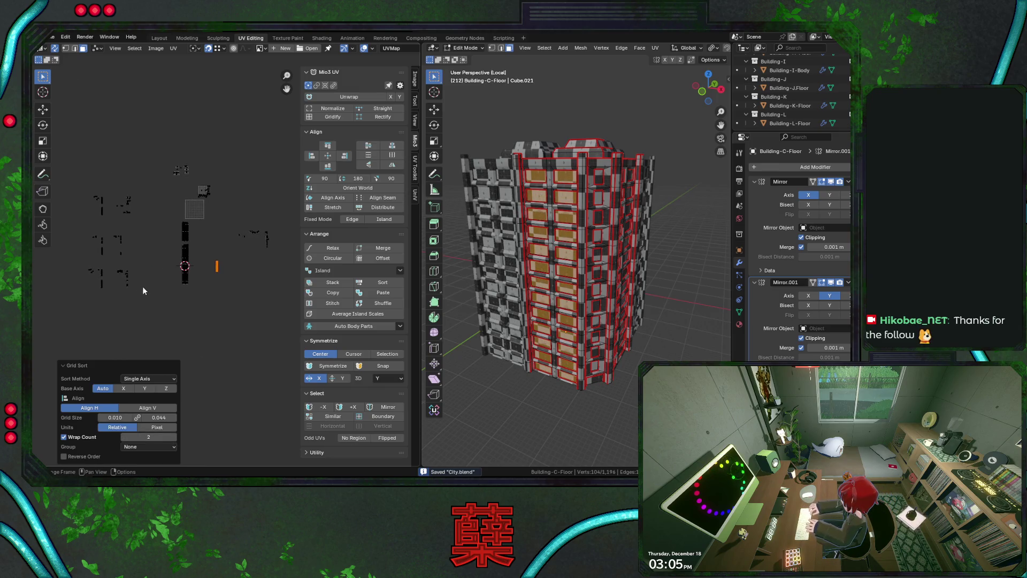
- Raise the Grid Size to about 0.113 by 0.059 to space the islands evenly
key("KP_Decimal")
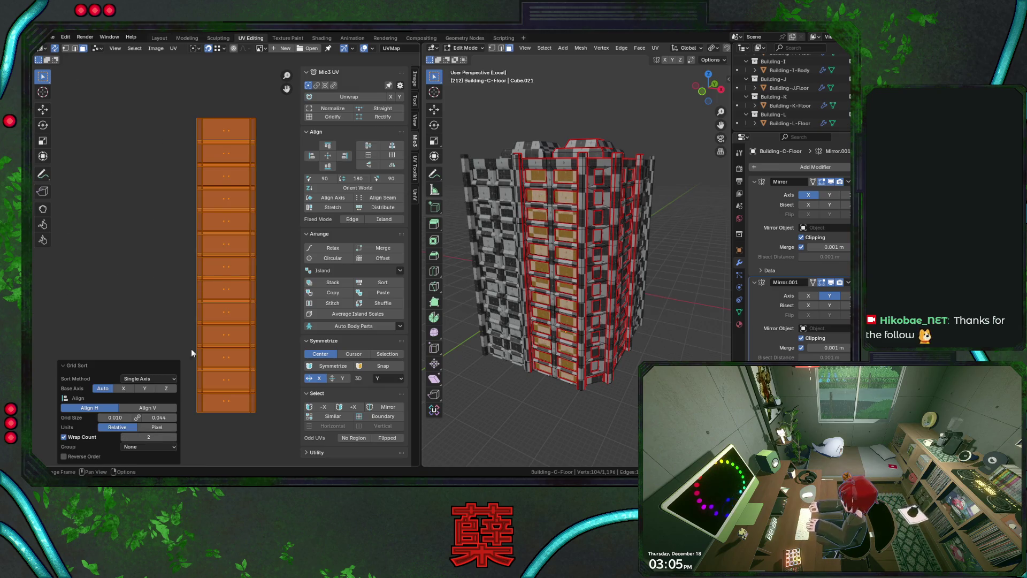
scroll(197, 333, "down", 3)
scroll(226, 317, "up", 1)
mouse_move(120, 410)
left_mouse_down()
mouse_move(166, 410)
mouse_move(150, 418)
left_mouse_up()
scroll(203, 307, "down", 6)
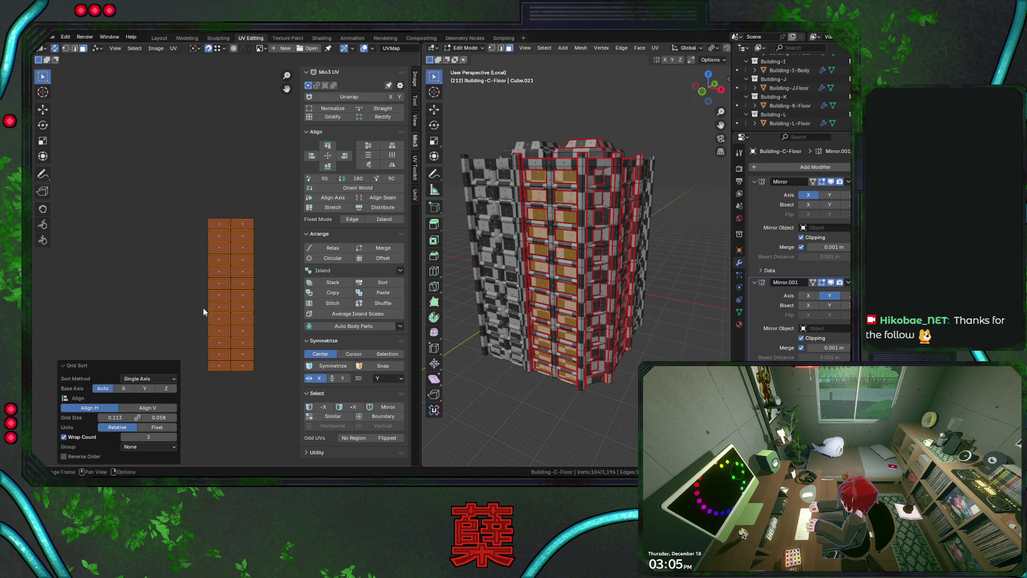
middle_click_drag(192, 300, 225, 310)
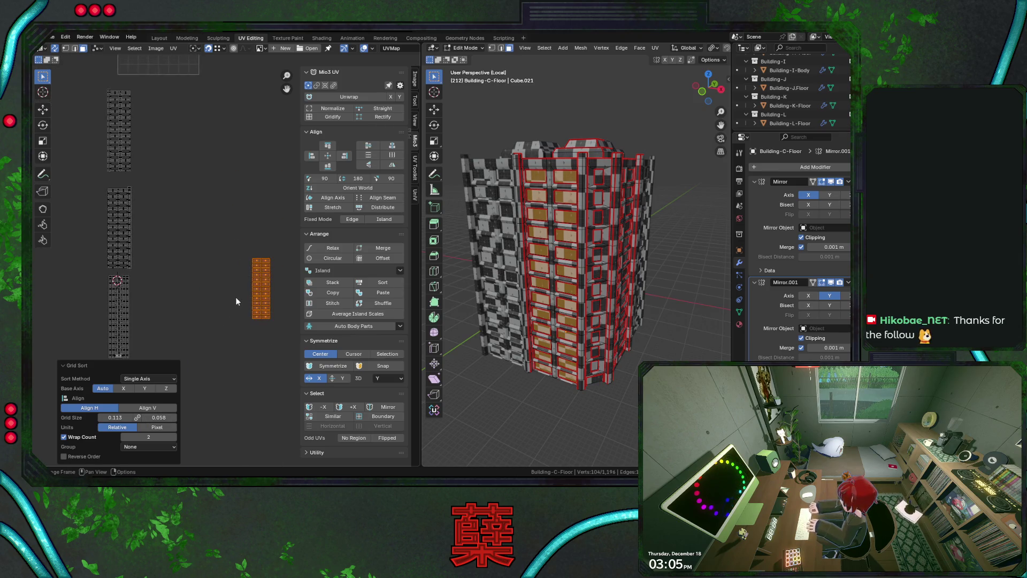
- Reposition the orange island up-left and move the right grey island upward
key("g")
left_click(152, 198)
left_click_drag(236, 300, 173, 259)
left_click_drag(92, 198, 129, 249)
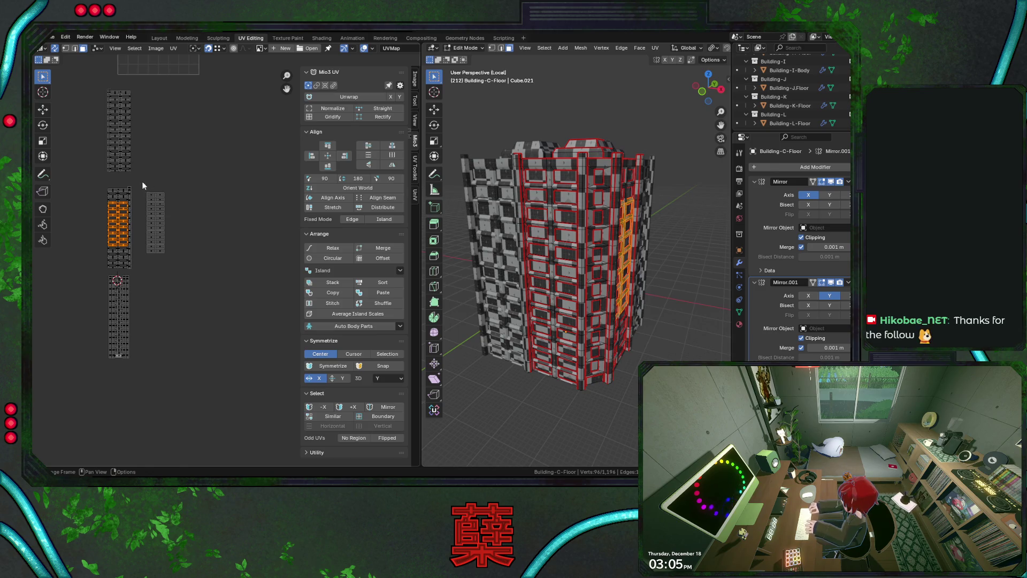
left_click_drag(143, 185, 191, 279)
key("g")
left_click(192, 197)
- Move one tile from the right grid into the top-left cell (−0.44432, 0.21767)
left_click_drag(107, 97, 124, 152)
scroll(209, 270, "up", 4)
middle_click_drag(195, 236, 237, 218)
left_click(237, 217)
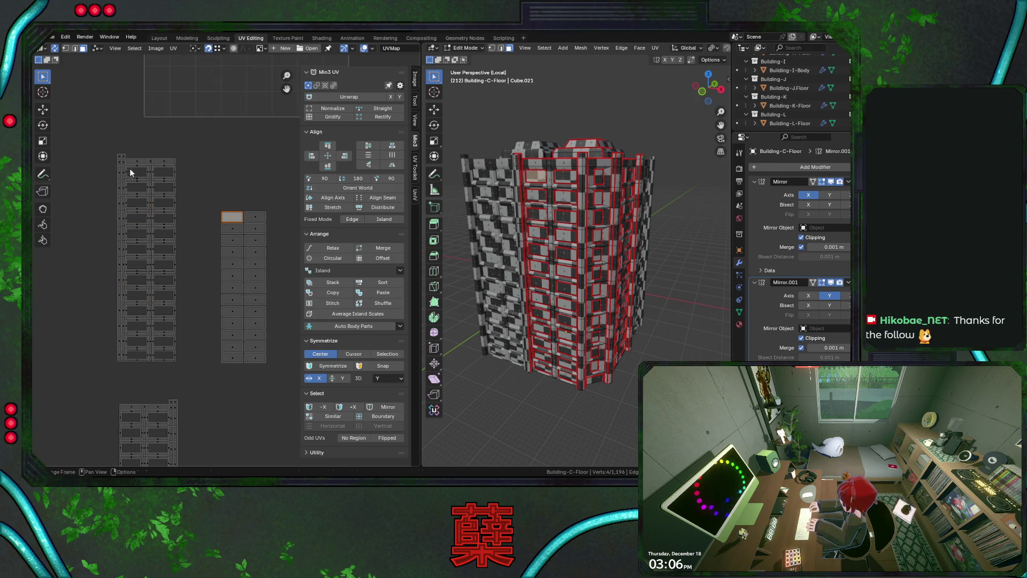
key("g")
left_click(137, 184)
scroll(137, 184, "up", 1)
middle_click_drag(137, 184, 212, 289)
key("KP_Decimal")
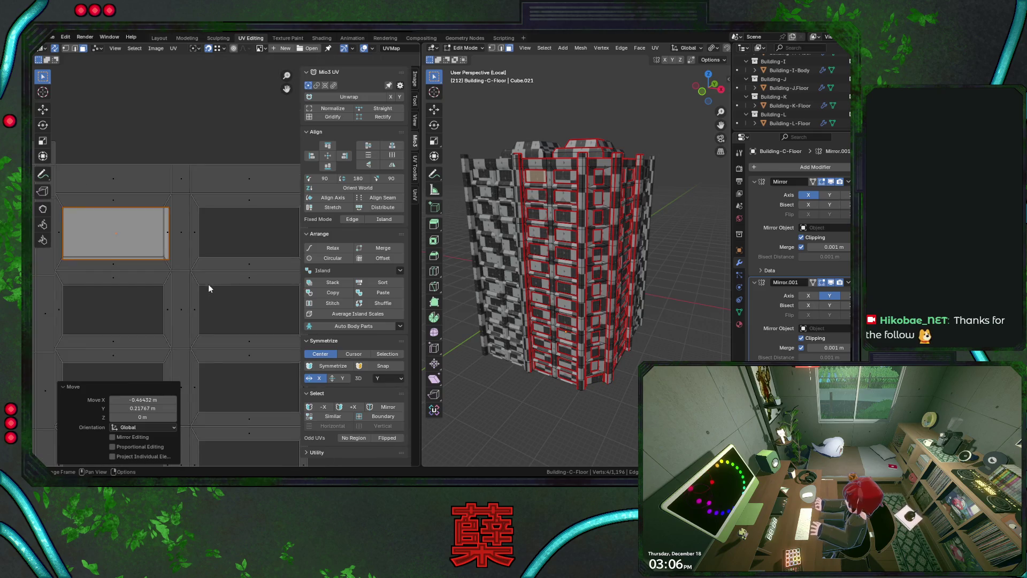
- Snap the 2D cursor to the tile's top-left corner
left_click(56, 48)
left_click(123, 218)
key("shift+s")
left_click(153, 283)
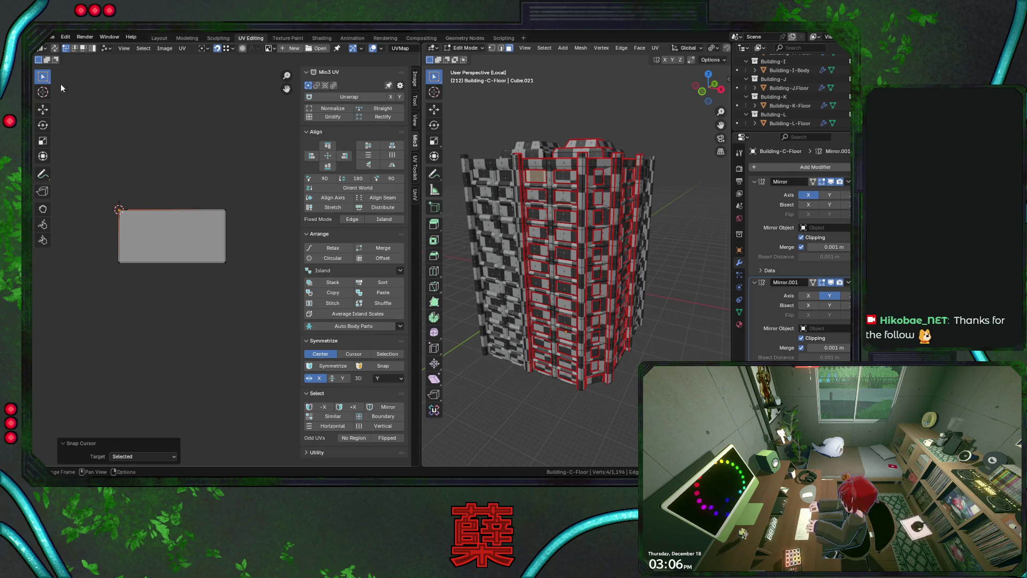
left_click(54, 48)
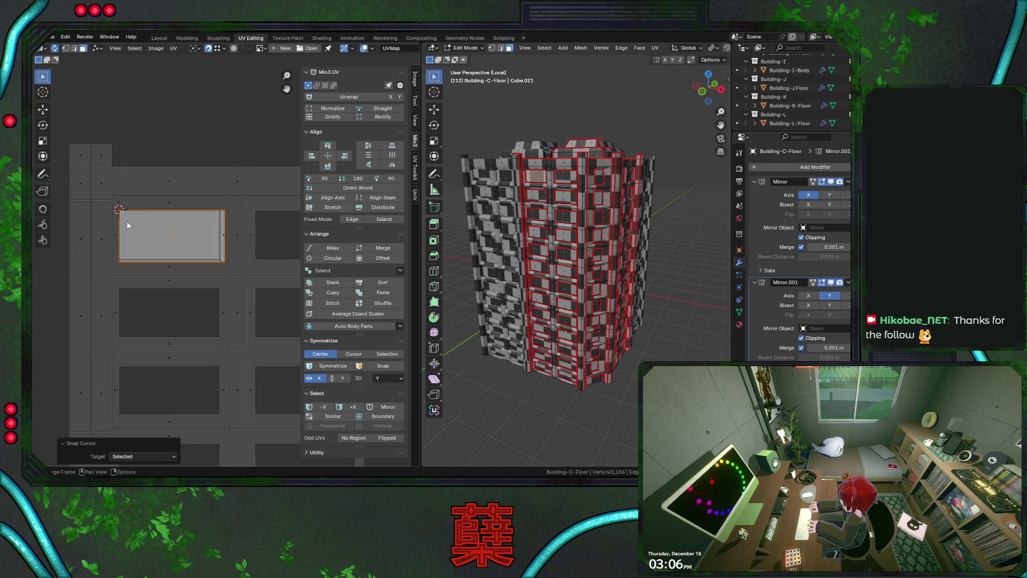
- With the 2D Cursor pivot, scale the tile to 0.947 toward its corner, then save
left_click(194, 49)
left_click(217, 100)
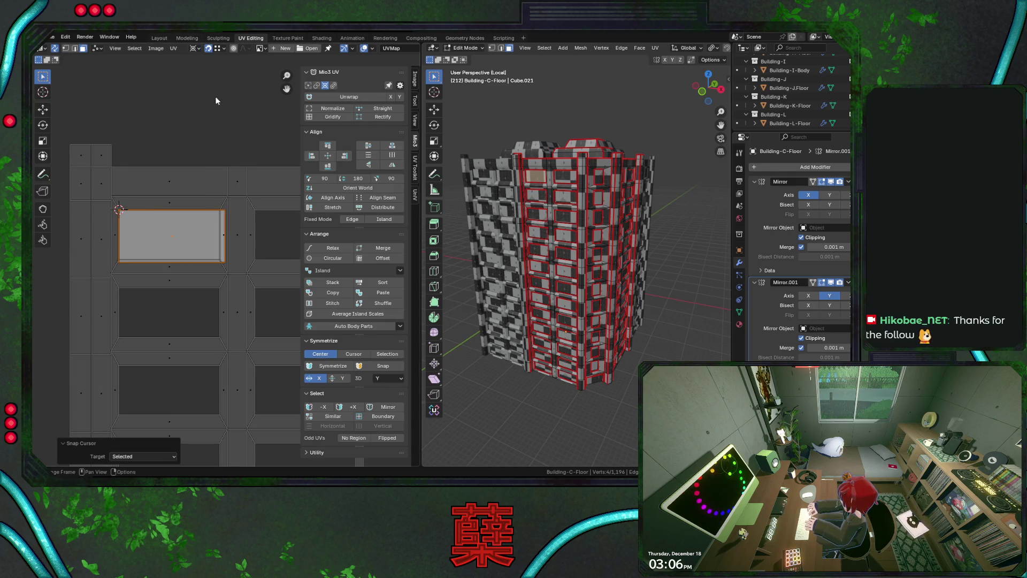
key("s")
left_click(222, 265)
key("ctrl+s")
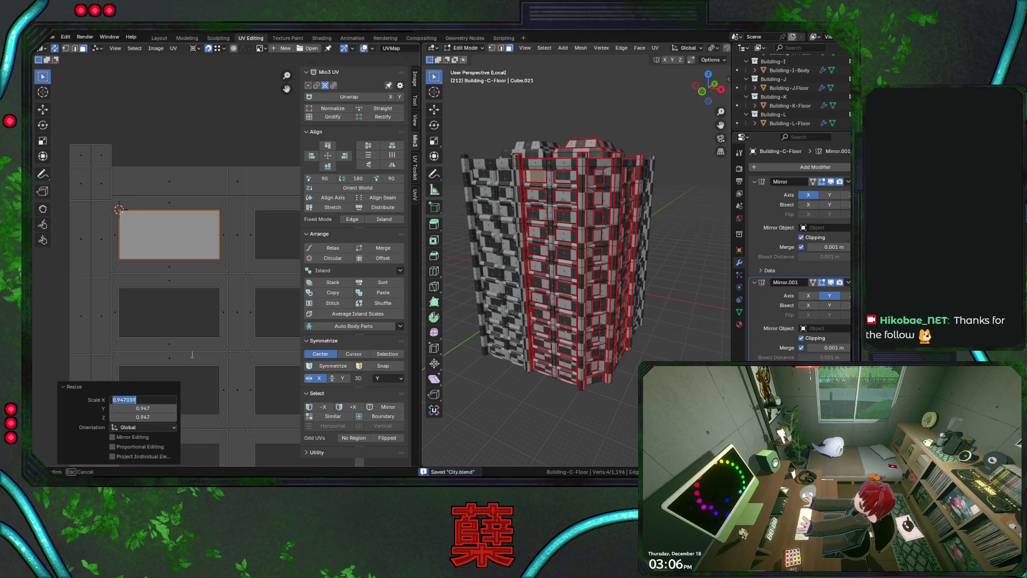
- Box-select the right column of tiles and begin scaling them around the chosen pivot
scroll(244, 329, "down", 2)
middle_click_drag(246, 337, 142, 162)
scroll(204, 279, "down", 2)
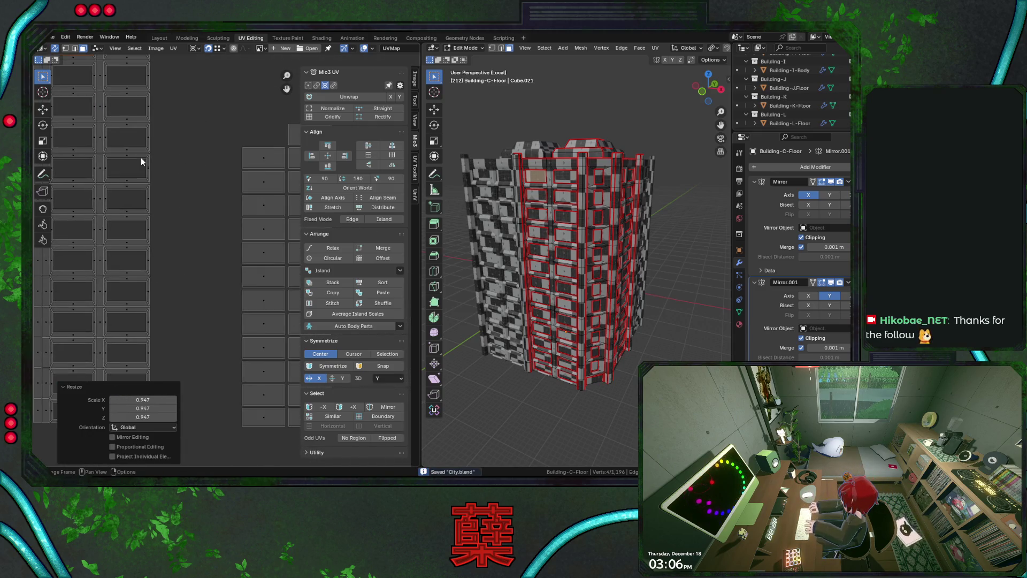
scroll(227, 255, "down", 3)
left_click_drag(179, 153, 286, 396)
left_click(193, 48)
left_click(219, 70)
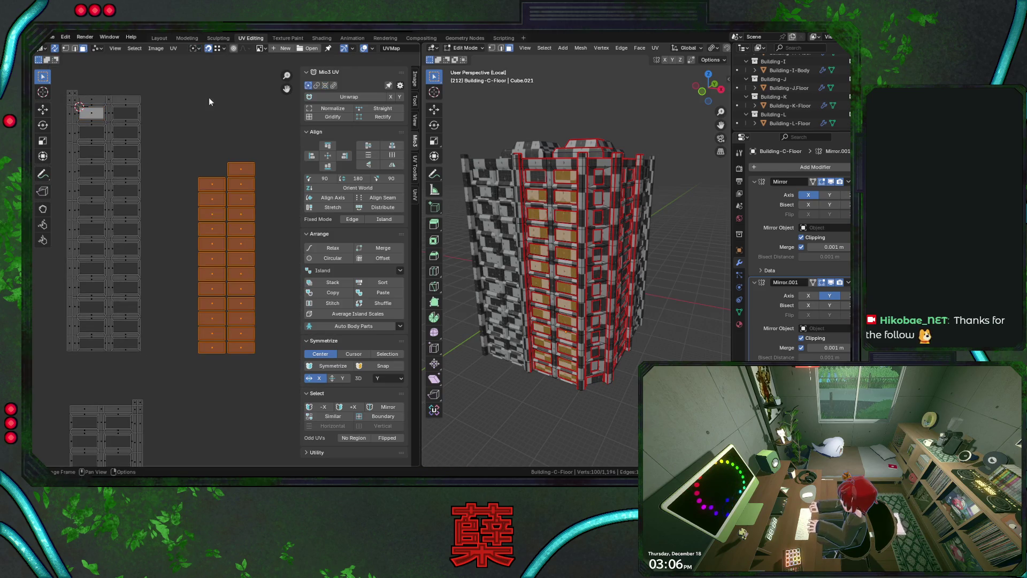
key("s")
left_click(206, 237)
- Set the right column's X and Y scale to 0.947
left_click(142, 399)
type("0.947")
key("Tab")
type("0.947")
key("Tab")
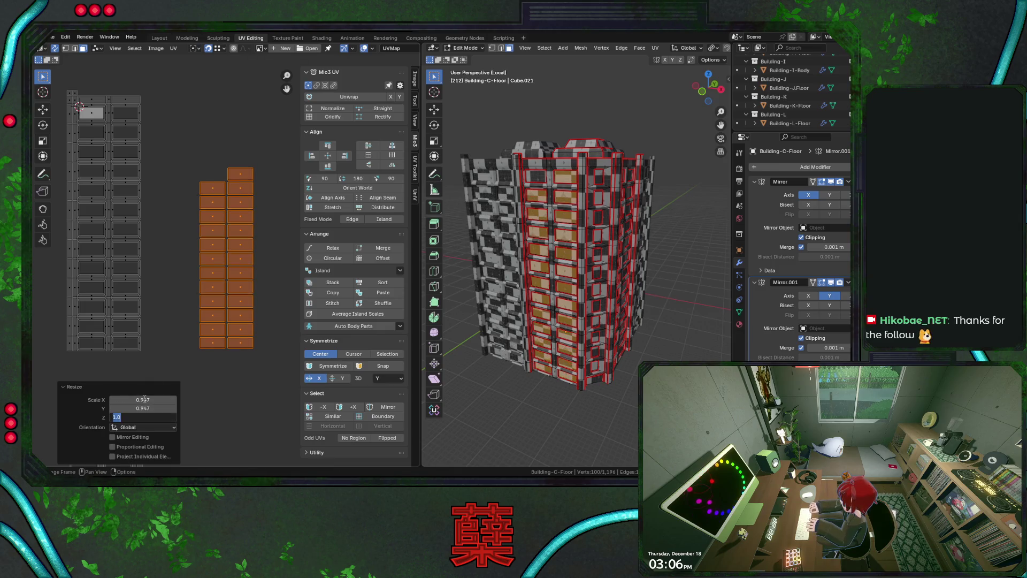
key("Return")
left_click(248, 172)
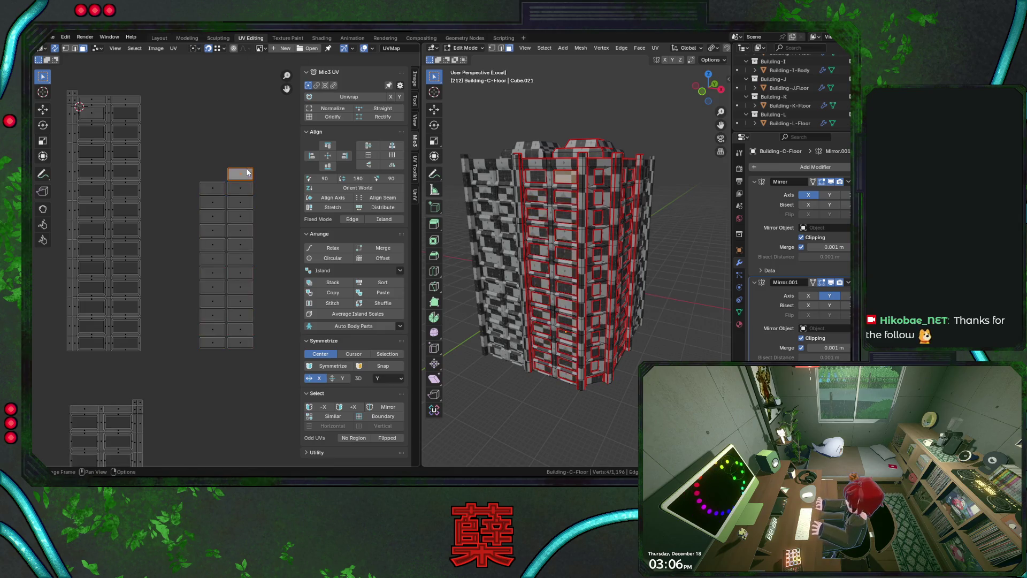
- Try the loose window tile in the upper slots of the left UV column, undoing misplacements
key("g")
left_click(159, 162)
key("g")
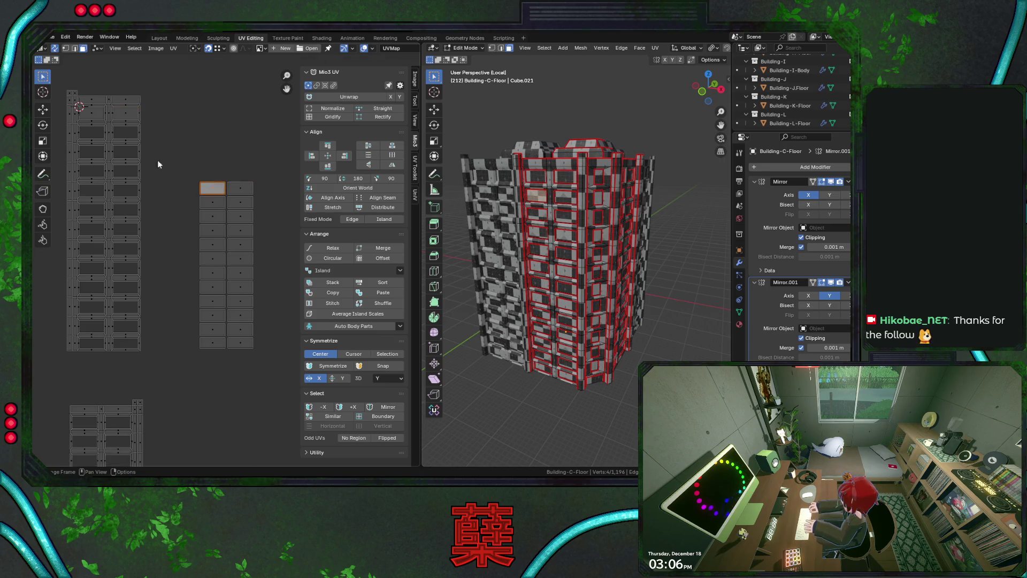
key("ctrl+z")
key("g")
left_click(227, 186)
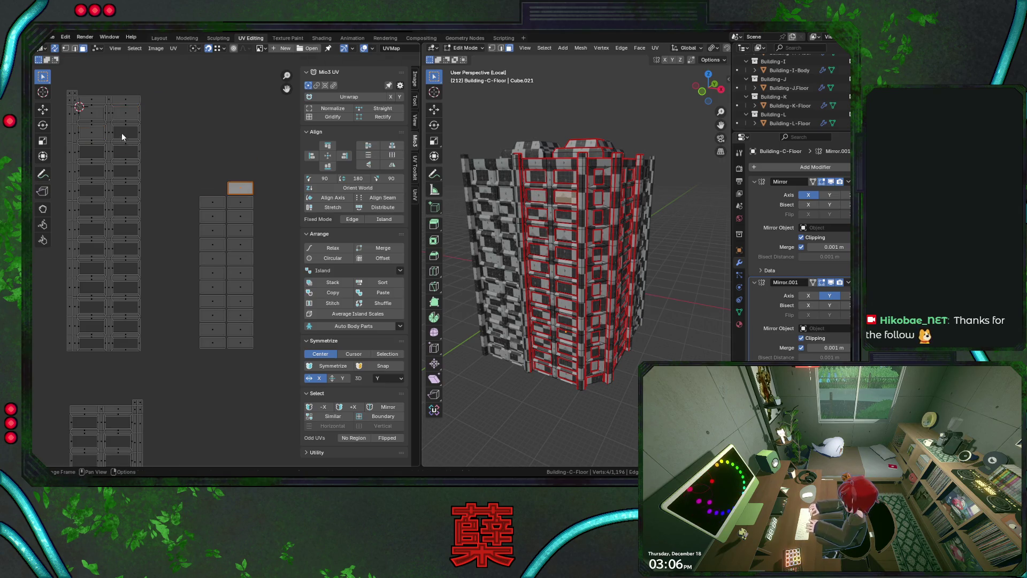
key("g")
left_click(123, 138)
key("ctrl+z")
key("g")
left_click(91, 151)
key("ctrl+z")
key("g")
left_click(129, 157)
key("ctrl+z")
key("g")
left_click(89, 171)
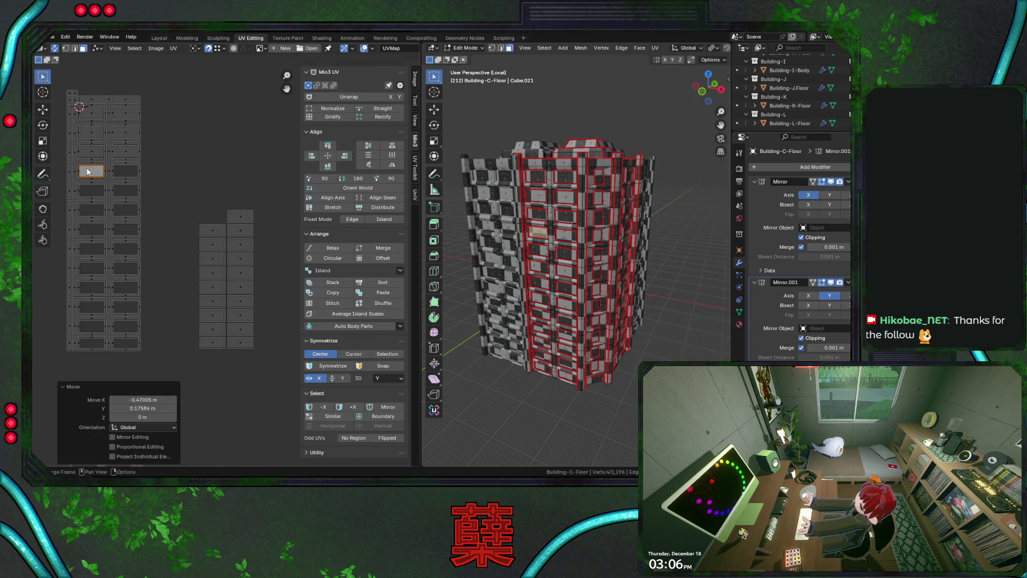
key("ctrl+z")
key("g")
left_click(125, 174)
middle_click_drag(168, 199, 210, 181)
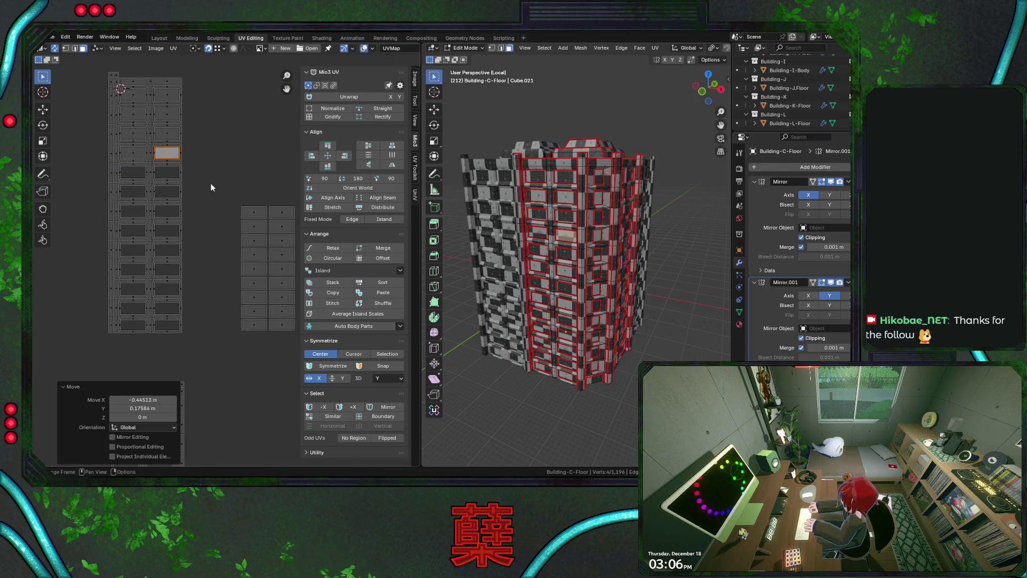
key("ctrl+z")
key("ctrl+shift+z")
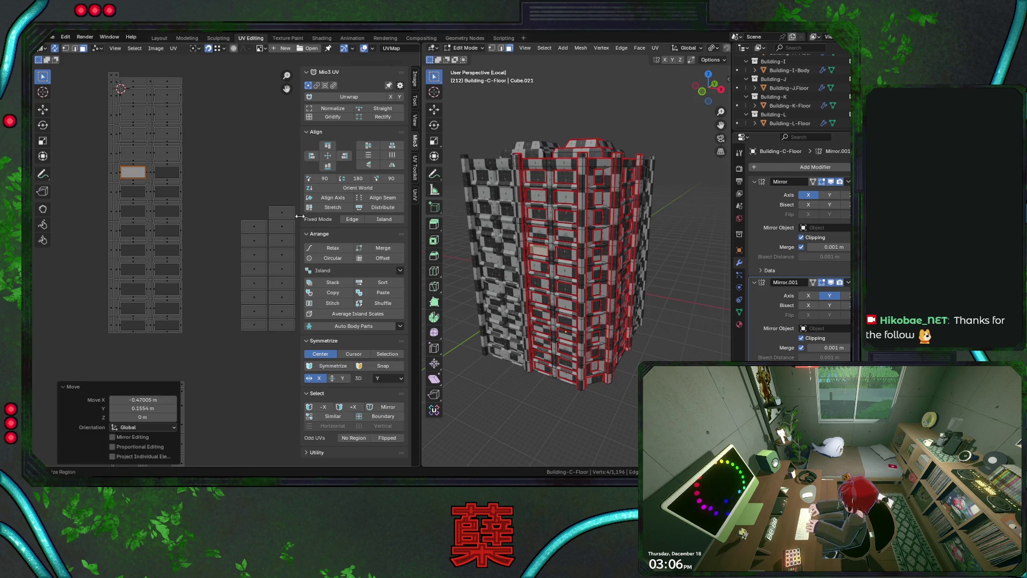
key("ctrl+z")
key("g")
left_click(166, 171)
key("ctrl+z")
key("g")
left_click(134, 188)
key("ctrl+z")
key("g")
left_click(161, 187)
key("ctrl+z")
key("g")
left_click(127, 213)
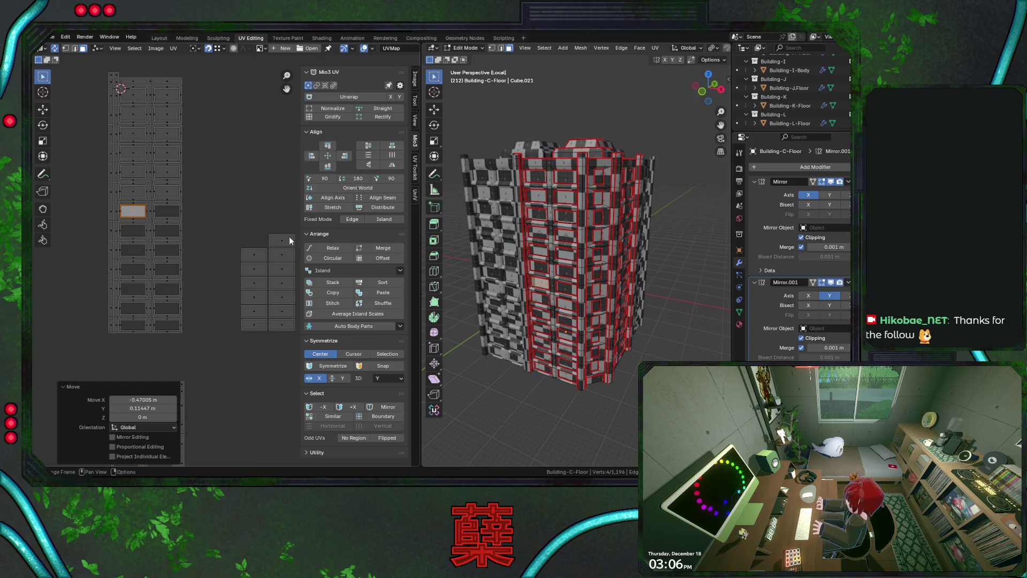
key("ctrl+z")
key("g")
left_click(165, 211)
- Reposition the tile lower in the left grid until it fits, then save City.blend
middle_click_drag(233, 251, 257, 230)
key("ctrl+z")
key("g")
left_click(155, 209)
key("ctrl+z")
key("g")
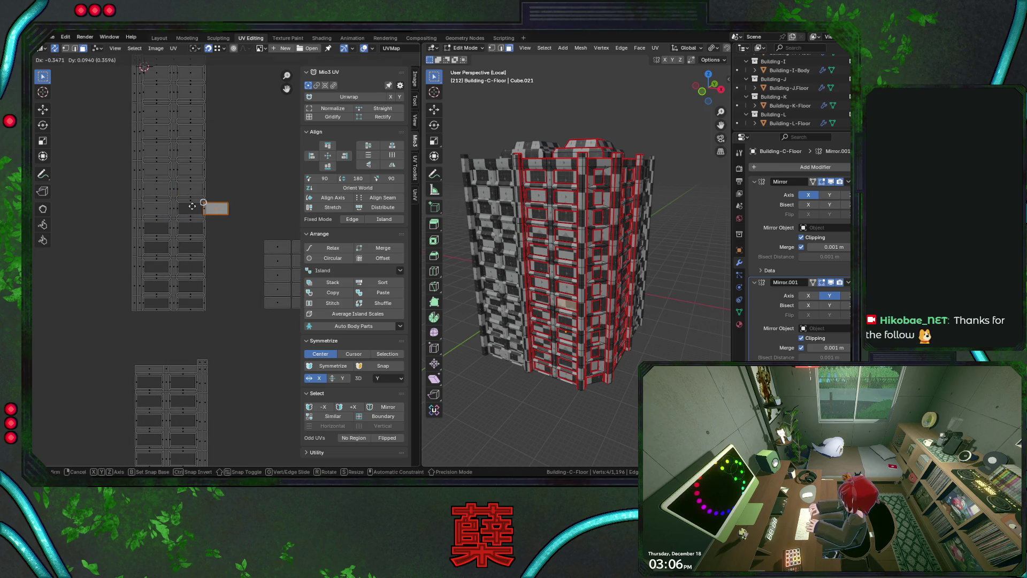
left_click(190, 207)
middle_click_drag(187, 236, 171, 230)
key("ctrl+z")
key("g")
left_click(130, 226)
key("ctrl+z")
key("g")
left_click(166, 225)
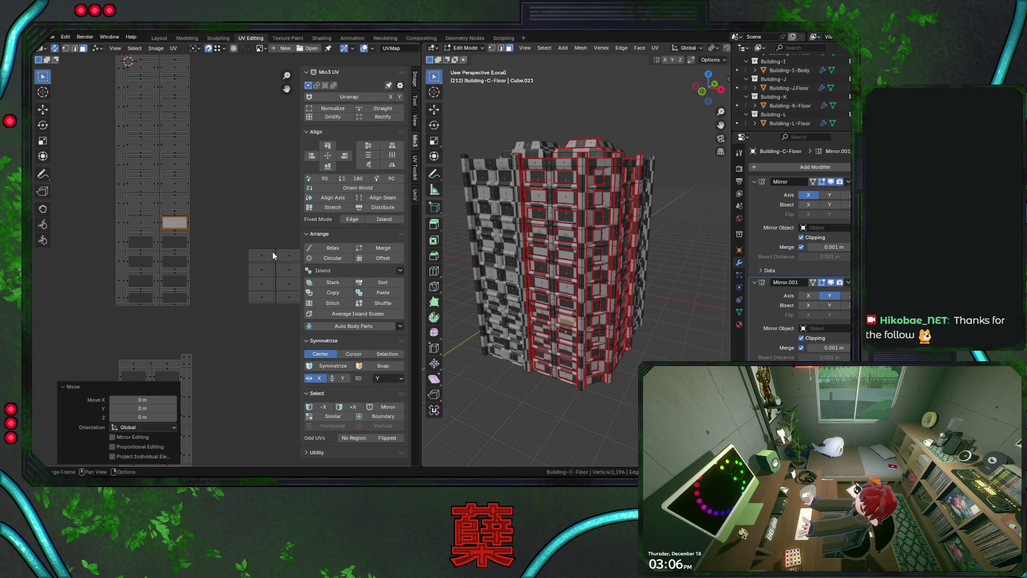
key("ctrl+z")
key("g")
left_click(142, 239)
key("ctrl+z")
key("ctrl+shift+z")
key("g")
left_click(137, 260)
key("ctrl+z")
key("ctrl+shift+z")
scroll(225, 240, "down", 1)
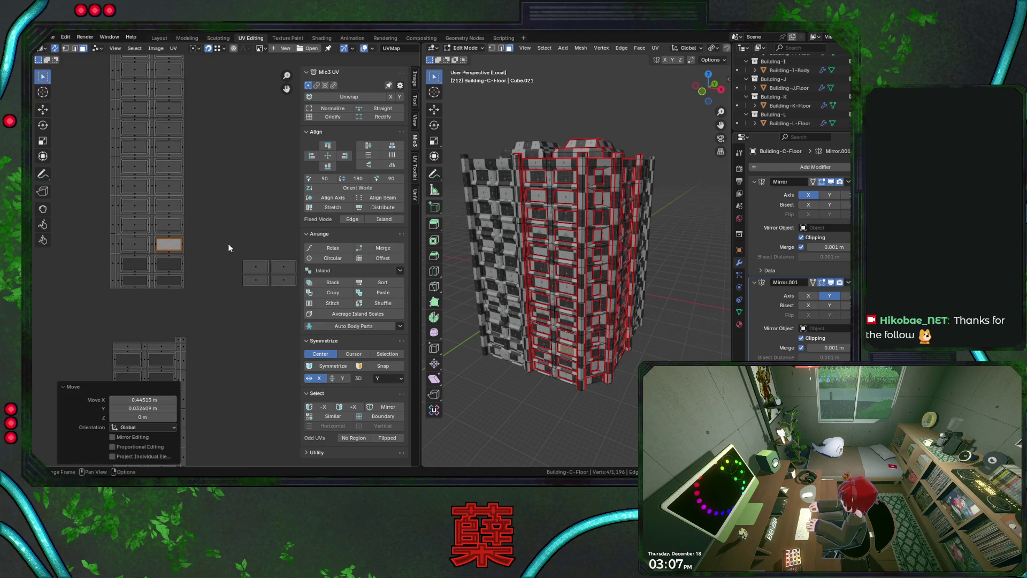
key("ctrl+z")
key("g")
left_click(125, 258)
key("ctrl+z")
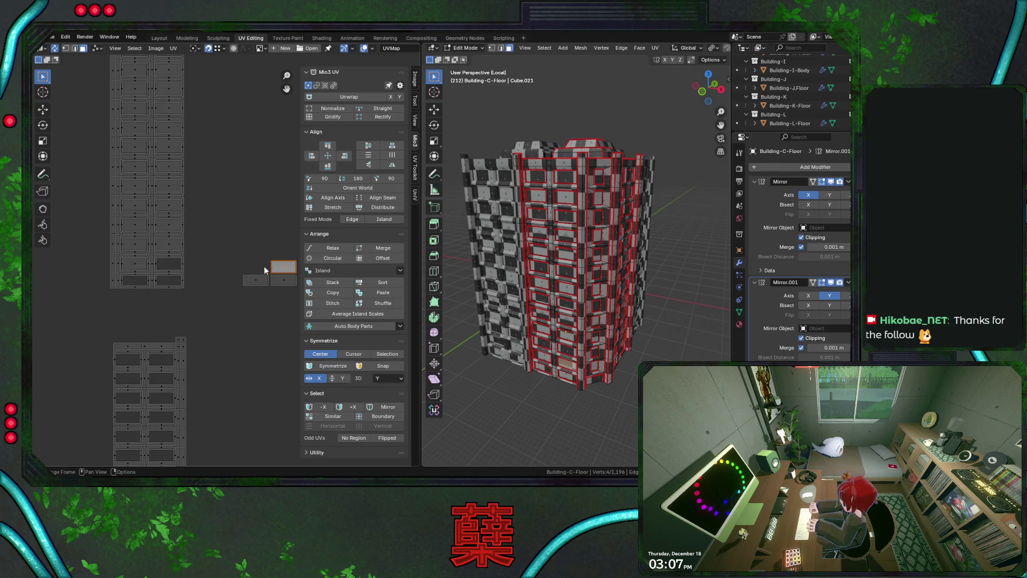
key("g")
left_click(160, 262)
key("ctrl+z")
key("g")
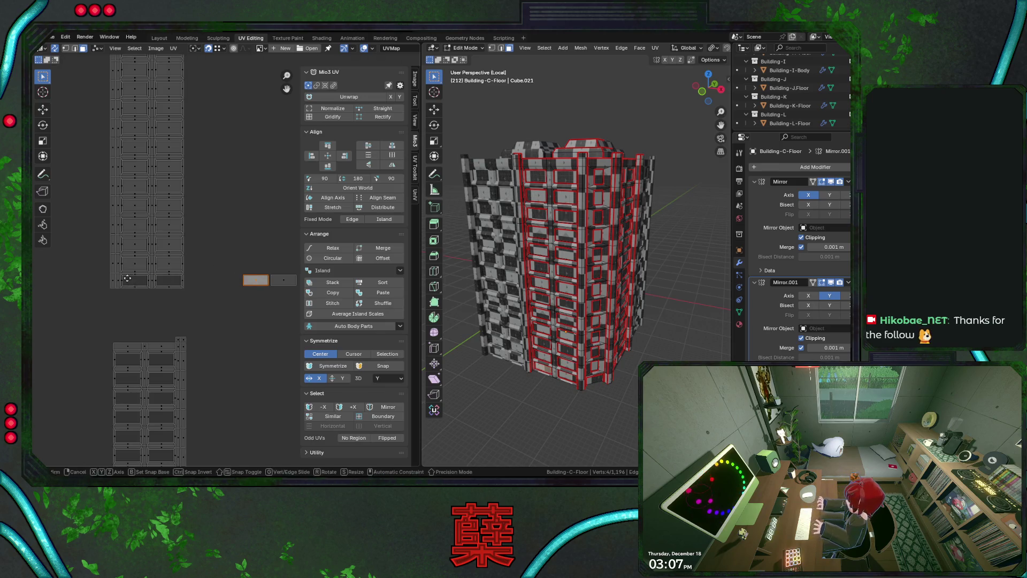
left_click(245, 281)
key("ctrl+z")
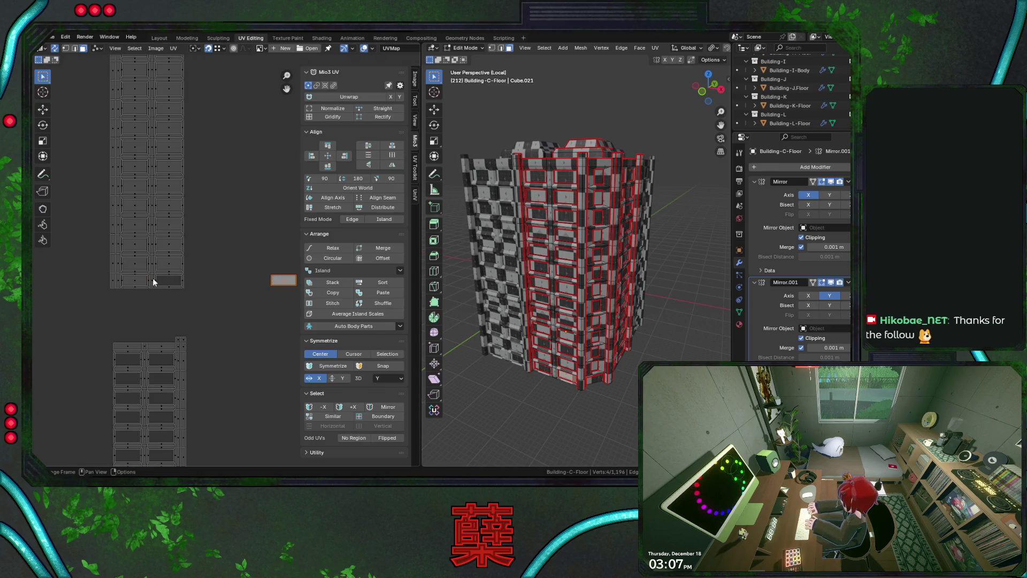
key("g")
left_click(32, 279)
key("ctrl+s")
scroll(223, 212, "down", 3)
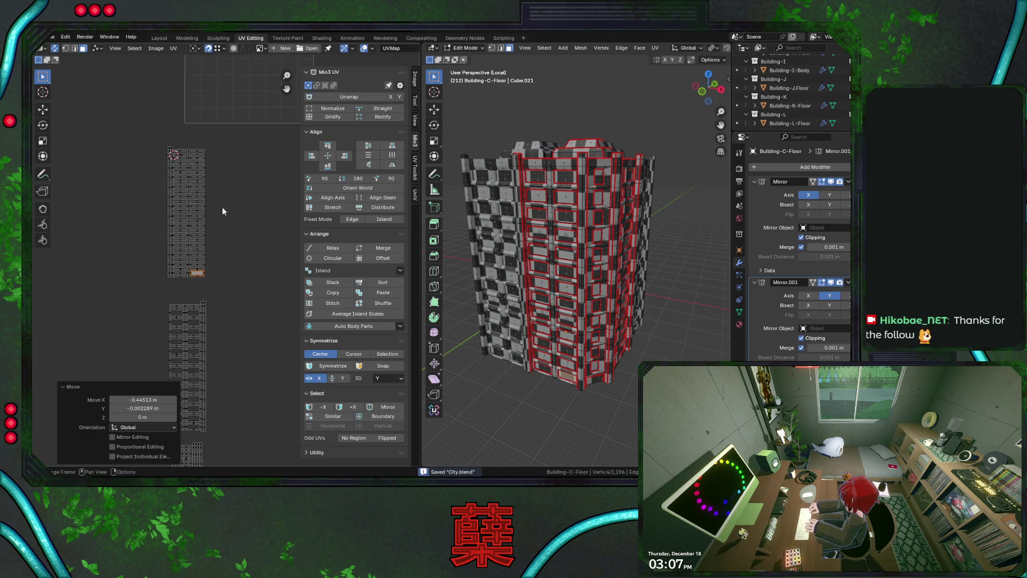
- Box-select the loose window tile islands and move them to an open spot
scroll(222, 212, "down", 4)
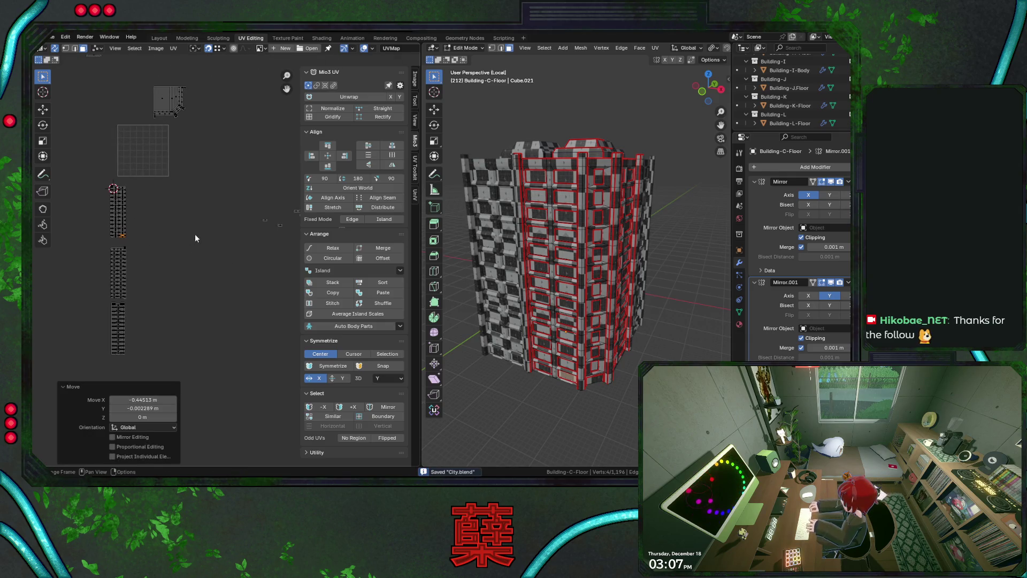
scroll(194, 233, "right", 5)
left_click_drag(157, 184, 219, 227)
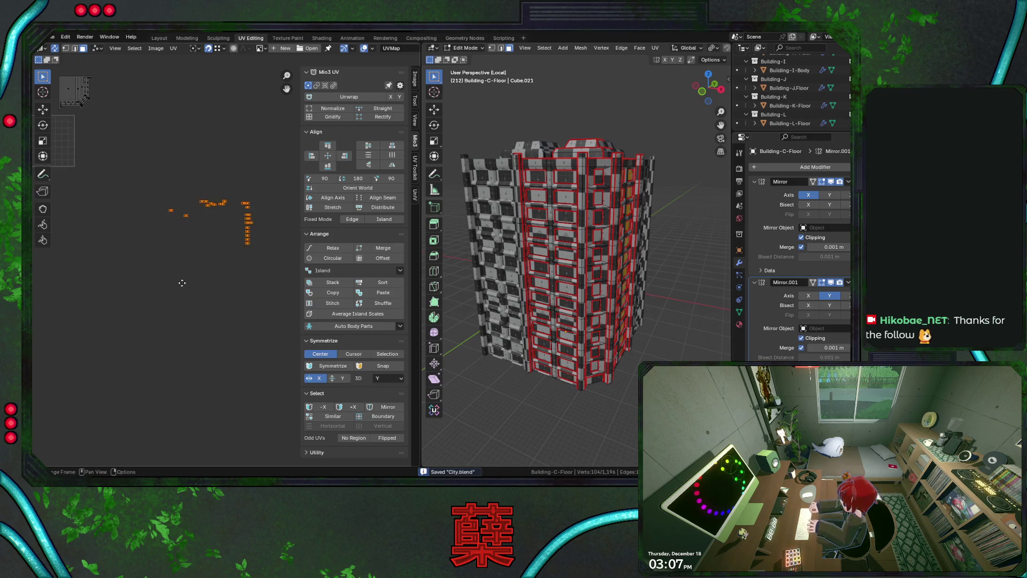
scroll(197, 244, "left", 5)
key("g")
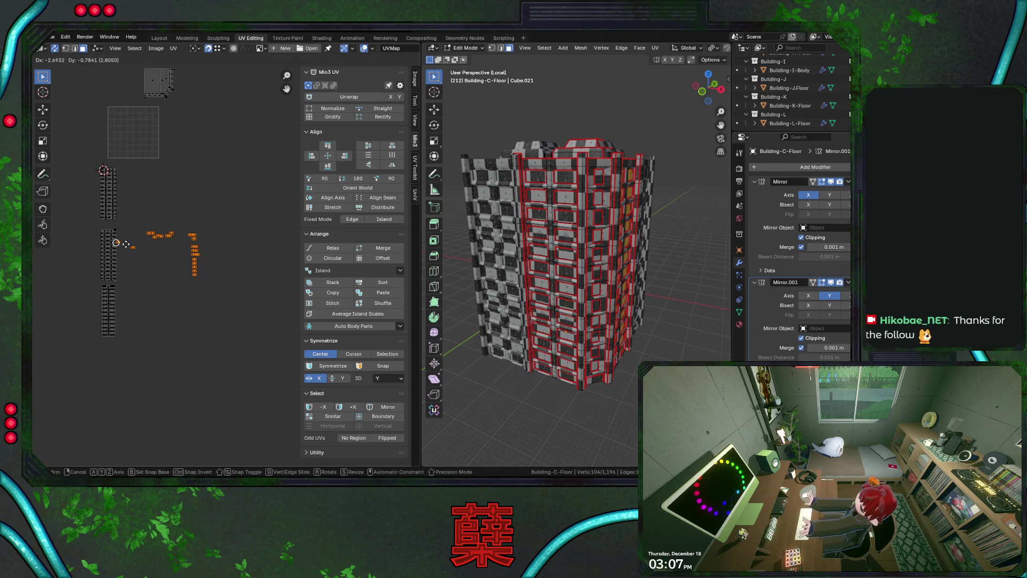
left_click(257, 246)
key("g")
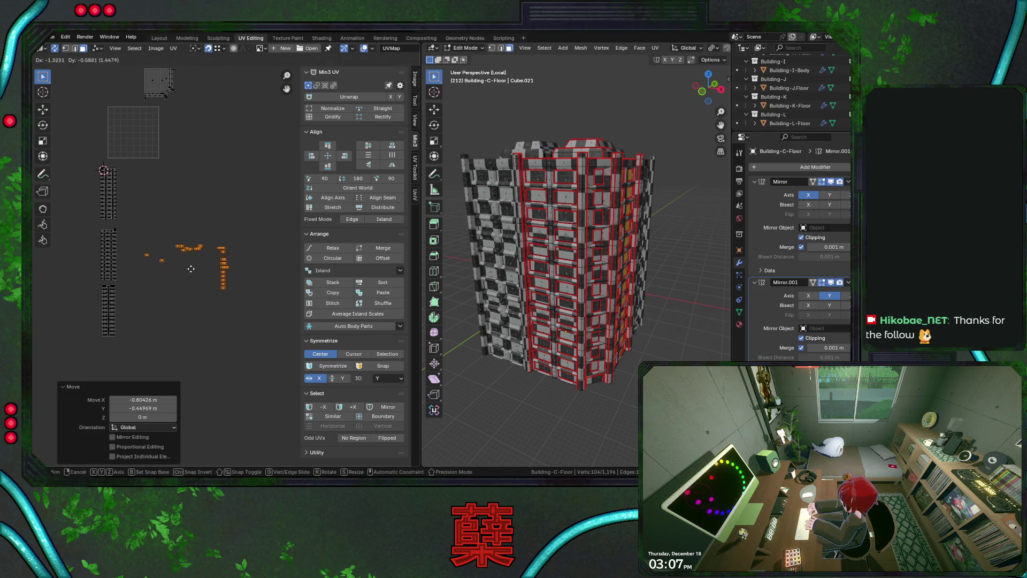
left_click(236, 255)
scroll(237, 254, "up", 4)
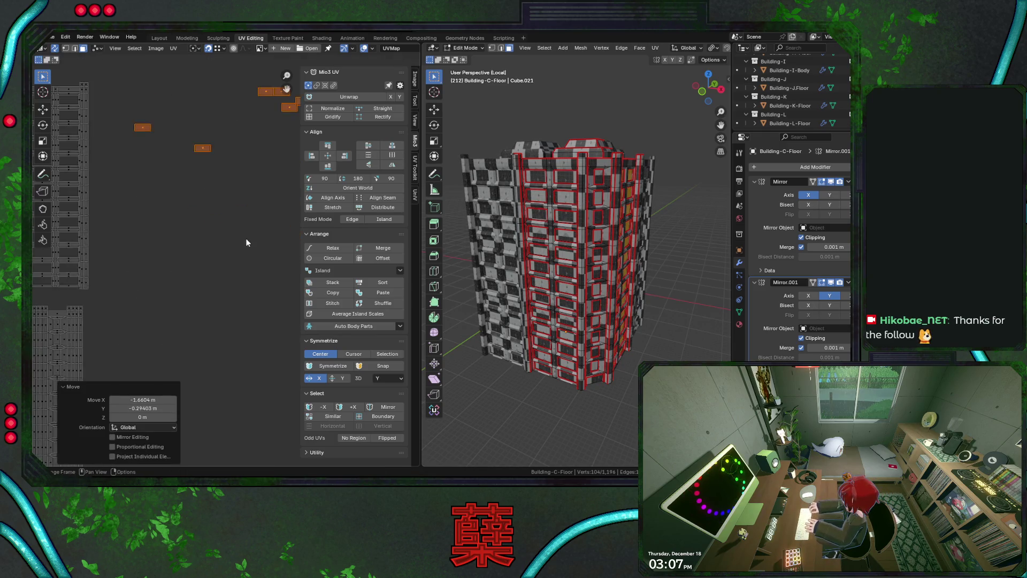
scroll(250, 255, "down", 2)
- Apply Mio3 UV Grid Sort to stack the islands into a 0.113 by 0.059 two-column block
middle_click_drag(608, 266, 567, 267)
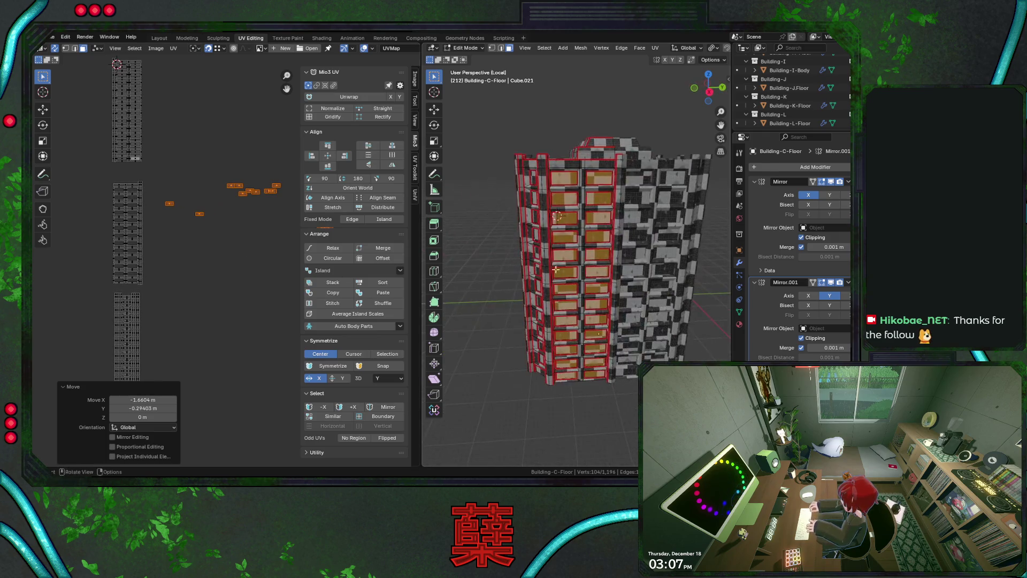
left_click(400, 271)
left_click(439, 292)
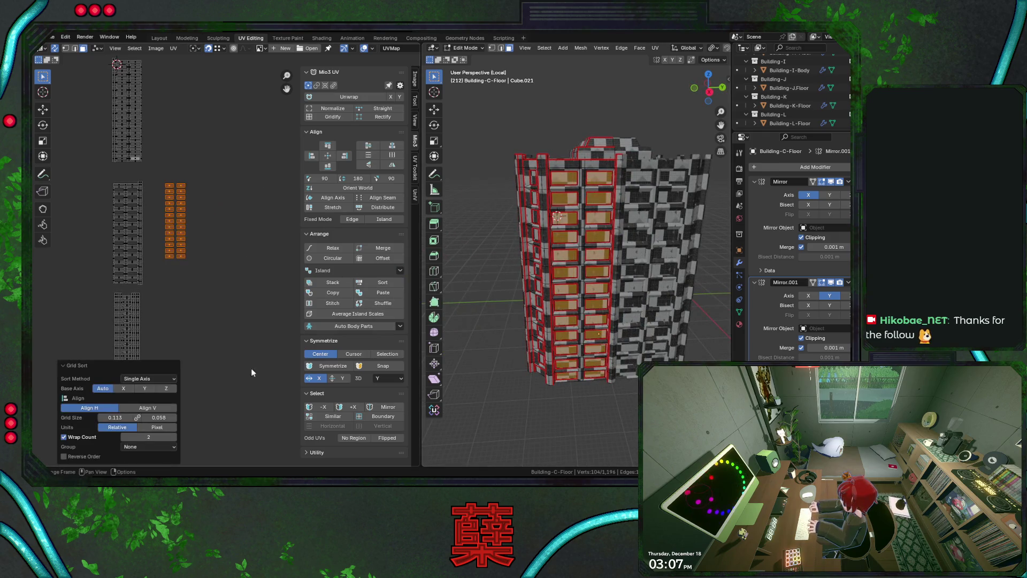
scroll(178, 216, "up", 3)
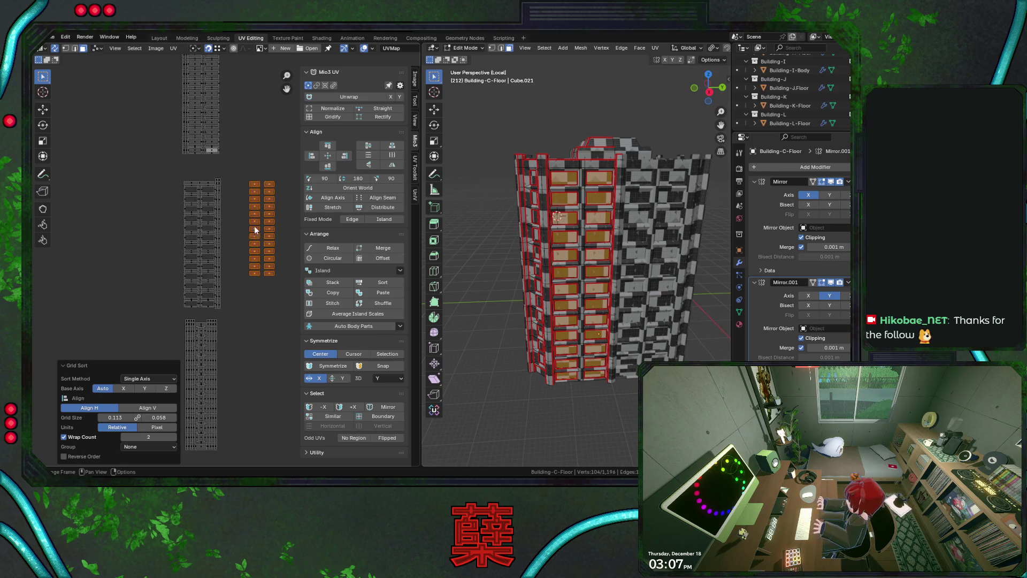
- Place the gridded tile block beside the tower's UV strips
key("g")
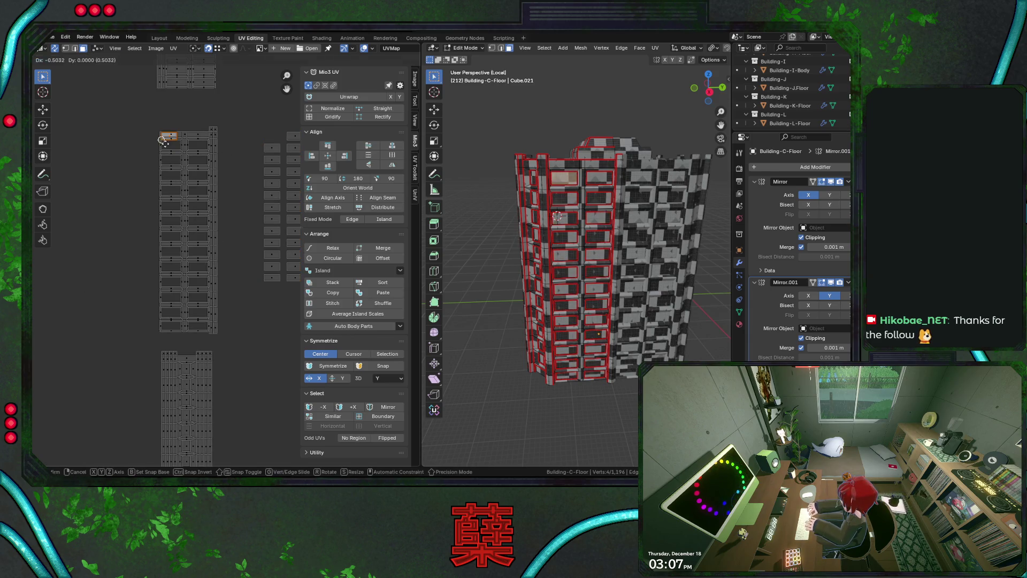
left_click(160, 152)
scroll(218, 254, "up", 2)
scroll(219, 255, "up", 6)
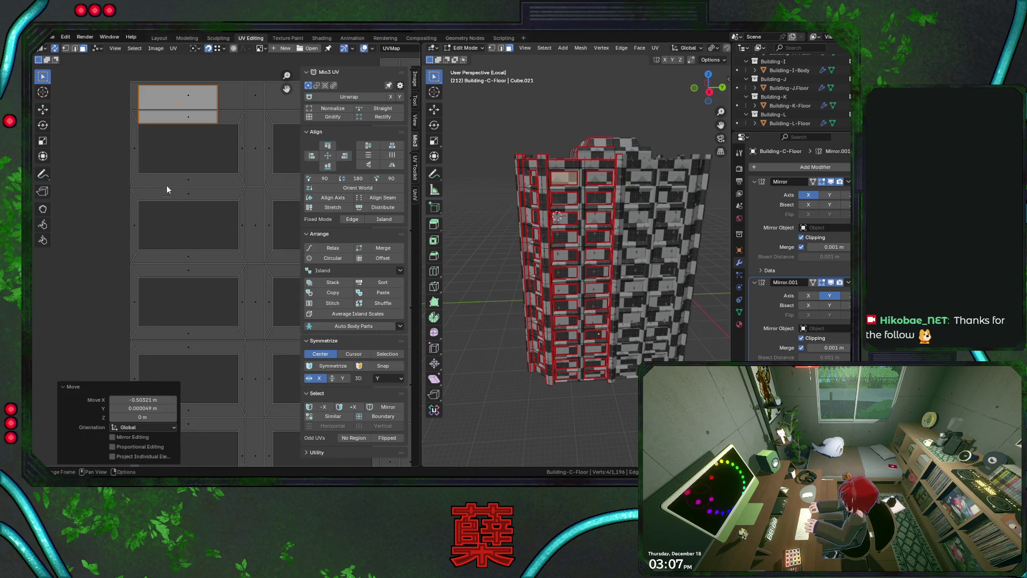
- Snap the 2D cursor to a tile island's corner, toggling UV sync selection off and back on
key("g")
key("y")
left_click(151, 168)
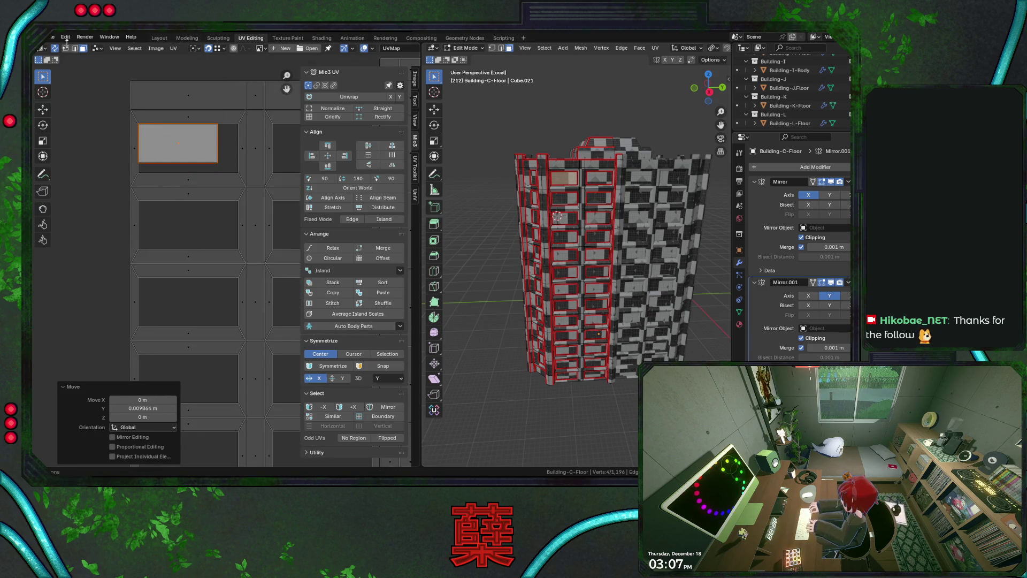
left_click(54, 48)
left_click(128, 113)
left_click(149, 126)
key("shift+s")
left_click(166, 204)
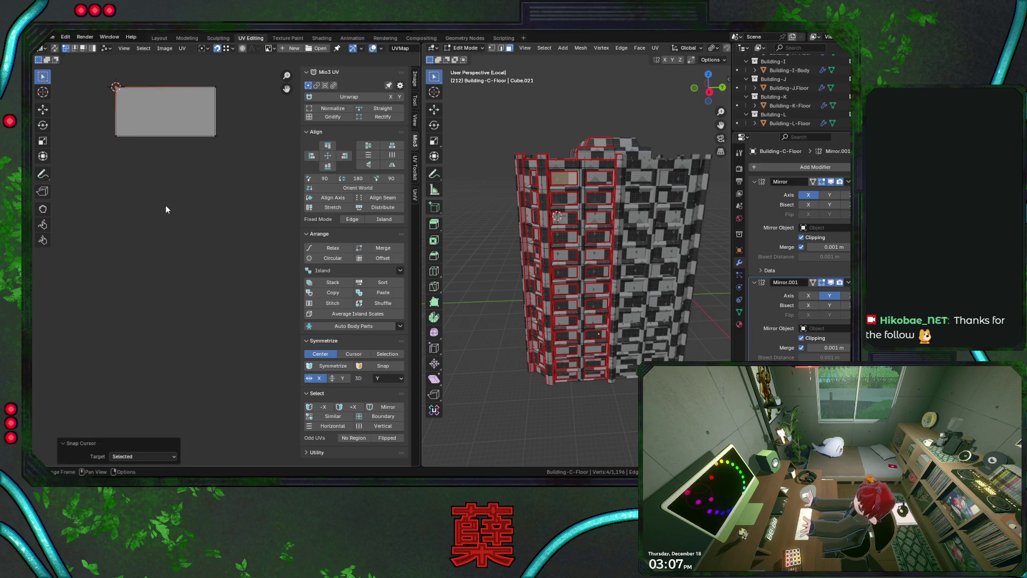
left_click(54, 48)
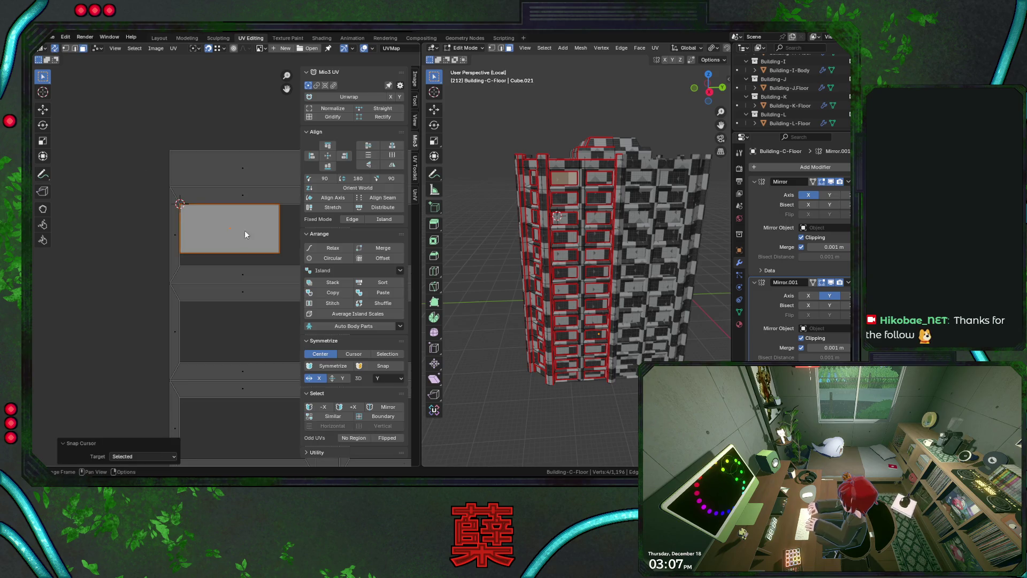
middle_click_drag(245, 230, 208, 213)
- Set the pivot to 2D Cursor, test-scale an island, and save City.blend
left_click(196, 48)
left_click(215, 91)
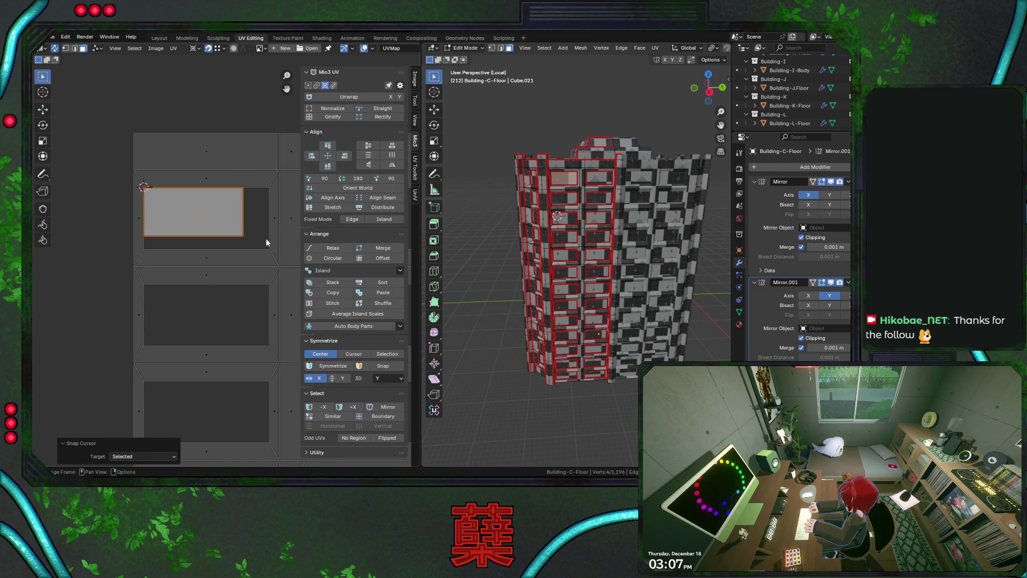
key("s")
left_click(273, 252)
key("ctrl+s")
scroll(265, 252, "down", 4)
left_click(131, 400)
key("Return")
key("Home")
- Scale all 25 selected window tile islands by 1.26 in X and Y
left_click_drag(214, 174, 302, 431)
left_click(197, 47)
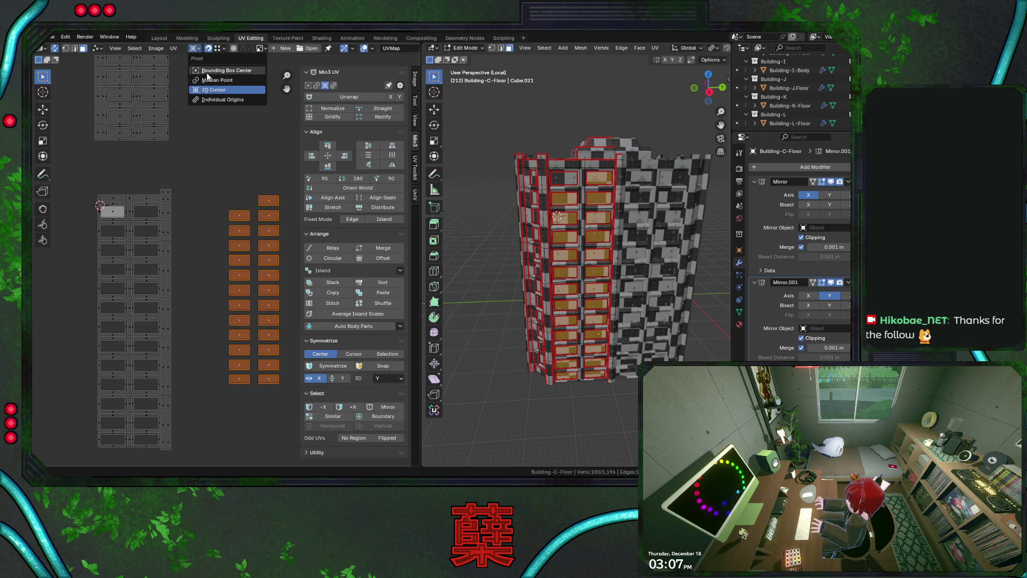
left_click(214, 67)
key("s")
left_click(202, 275)
left_click(144, 400)
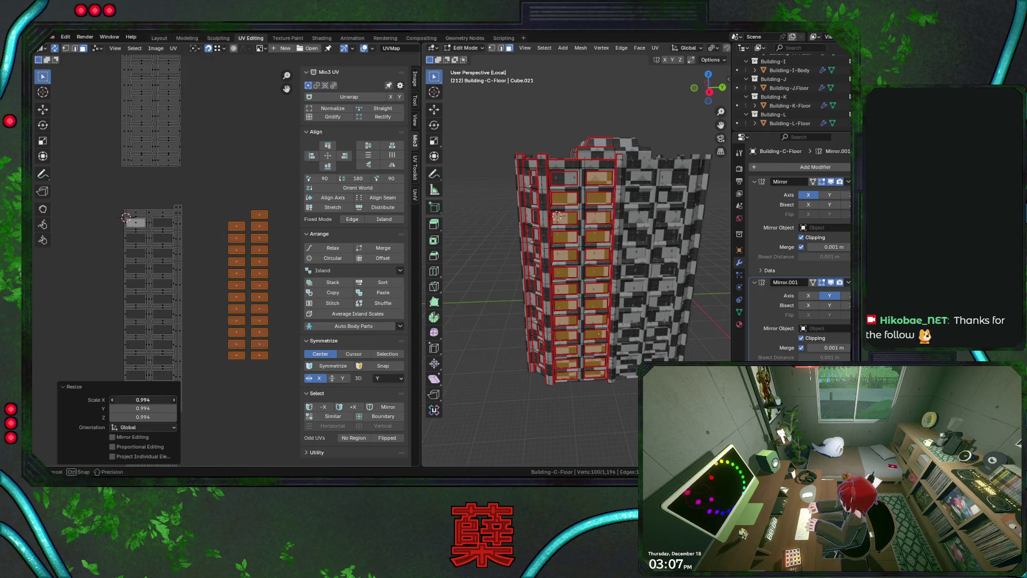
key("ctrl+v")
key("Tab")
key("Return")
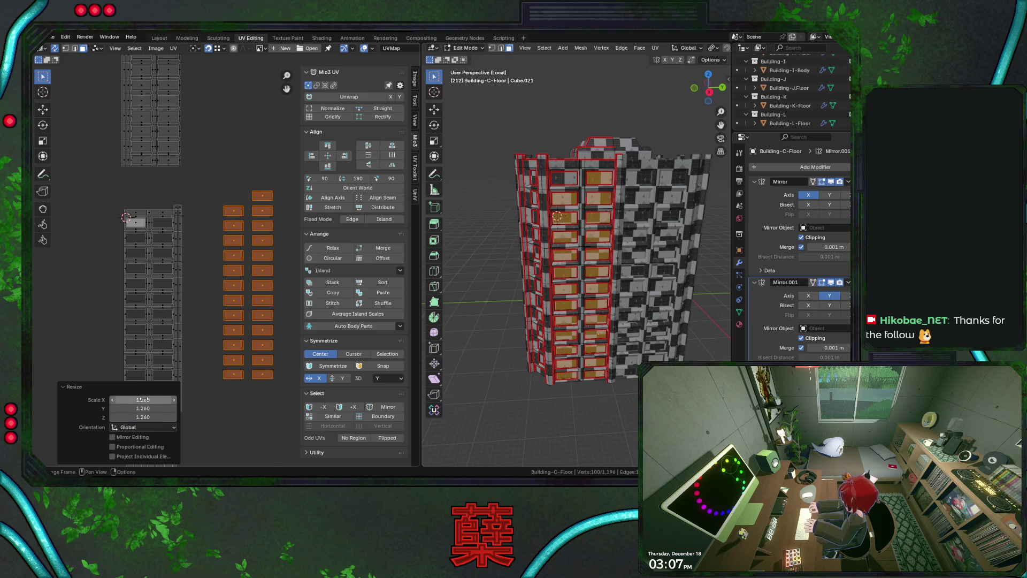
- Select individual tile islands one by one to check their fit
left_click(254, 197)
left_click(160, 213)
left_click(233, 211)
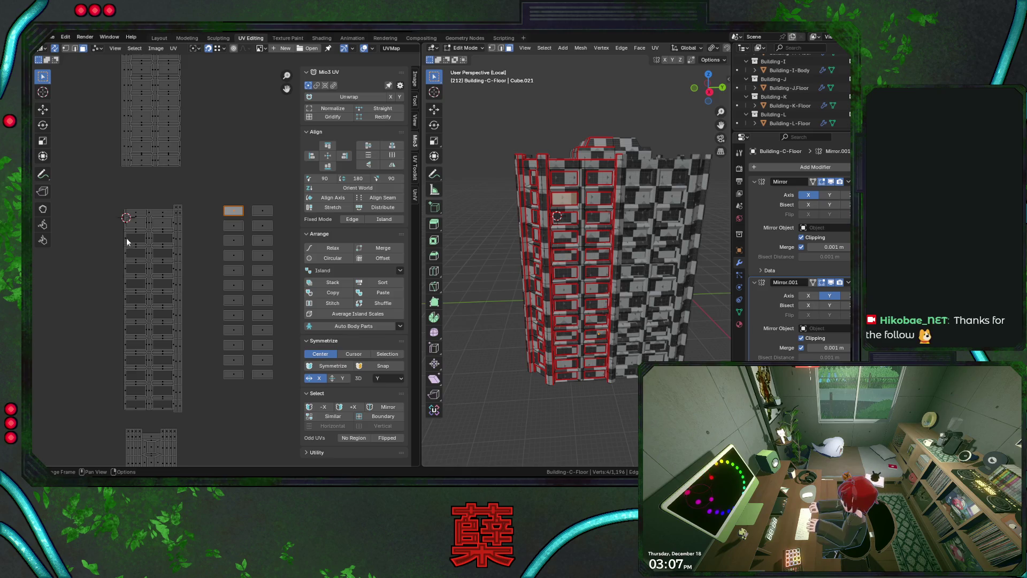
- Move the selected window tile into the next open slot of the left UV column
key("g")
left_click(155, 241)
key("ctrl+z")
key("ctrl+shift+z")
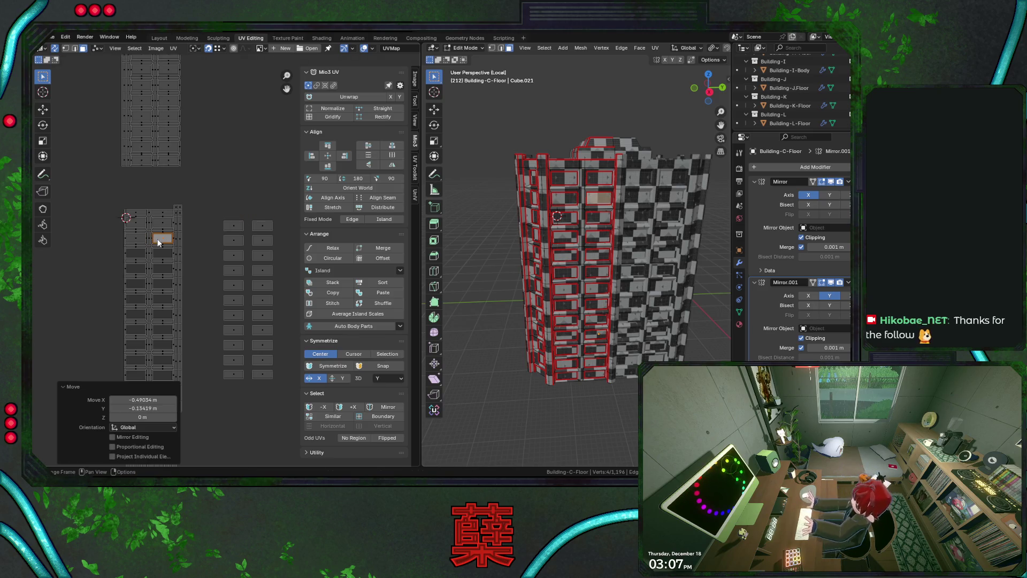
key("ctrl+z")
middle_click_drag(204, 256, 216, 220)
key("g")
left_click(221, 234)
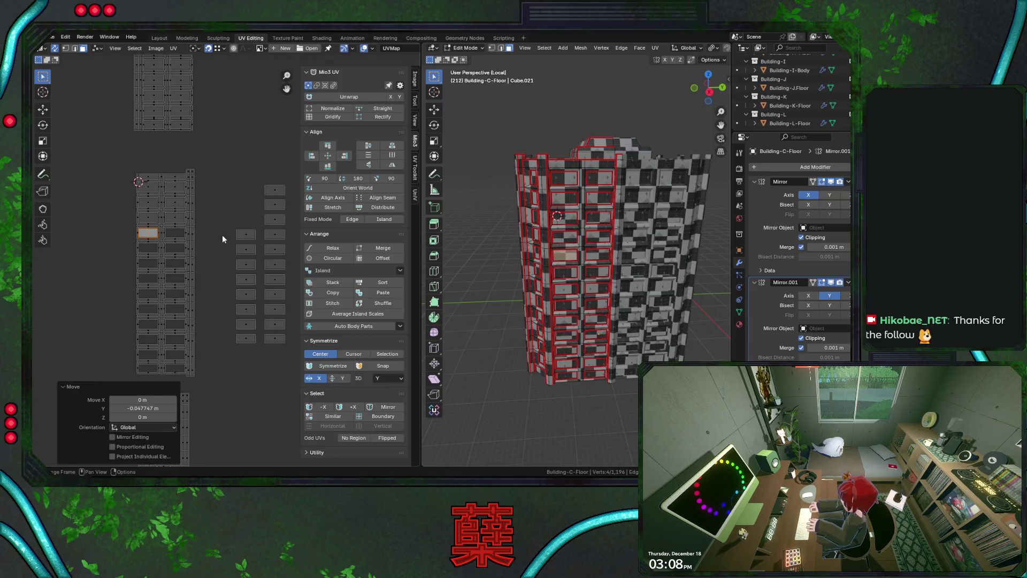
- Select the thin strip face and reposition it within the UV column
left_click(275, 194)
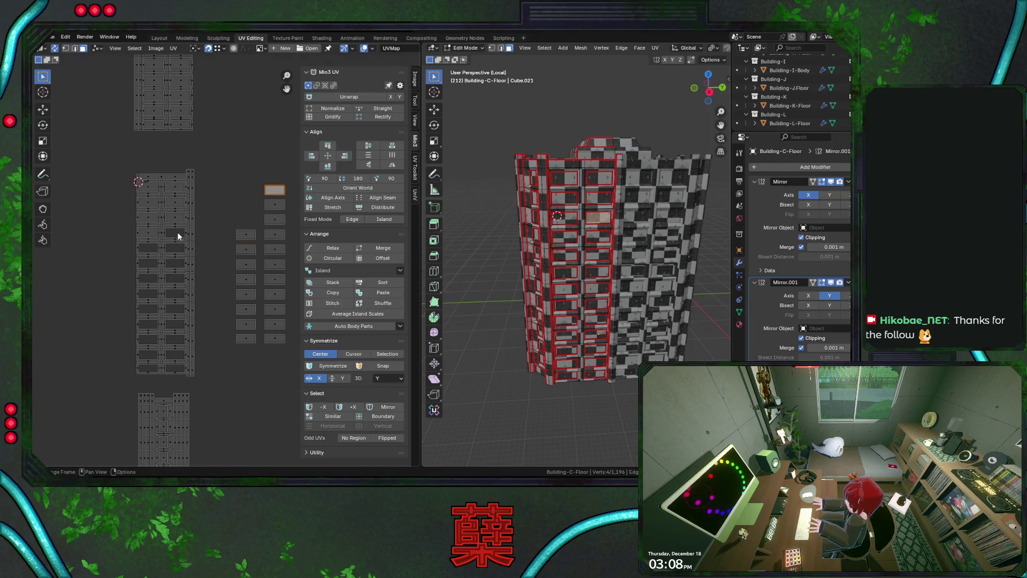
left_click(175, 219)
left_click(159, 232)
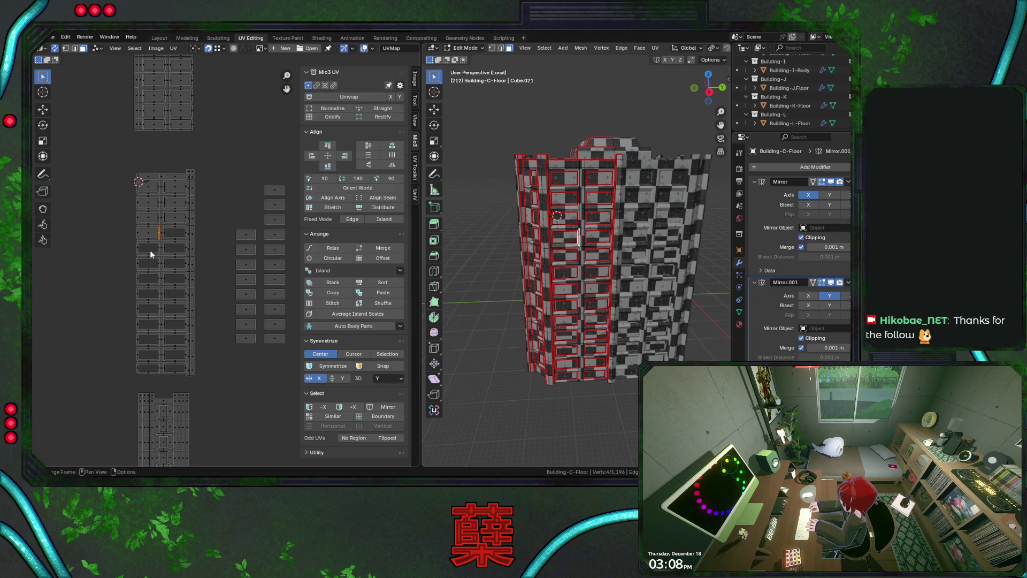
left_click(146, 237)
key("g")
left_click(192, 228)
key("g")
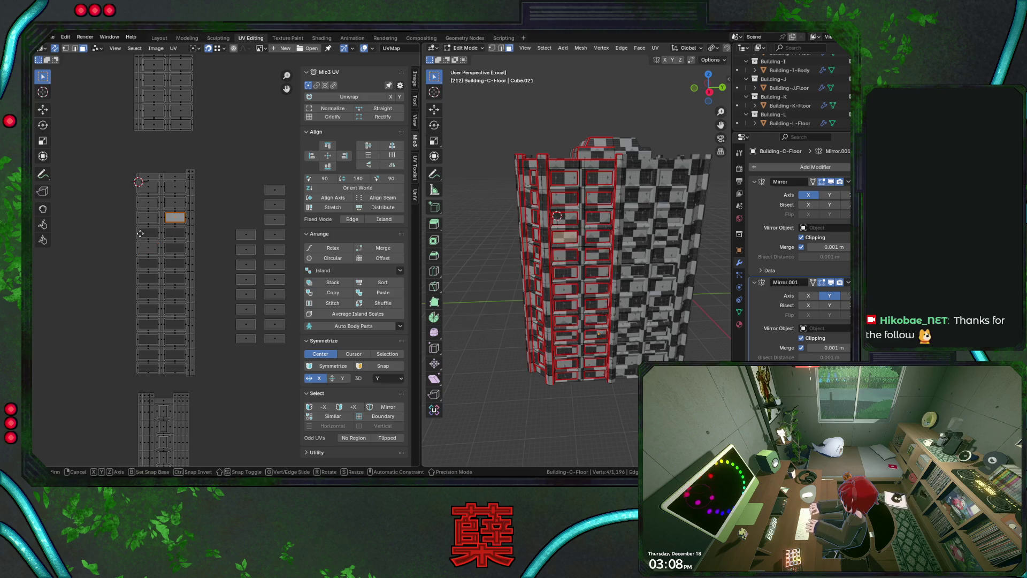
left_click(142, 236)
- Move the window island below the top-right tile into a column slot, retrying the placement
left_click(273, 191)
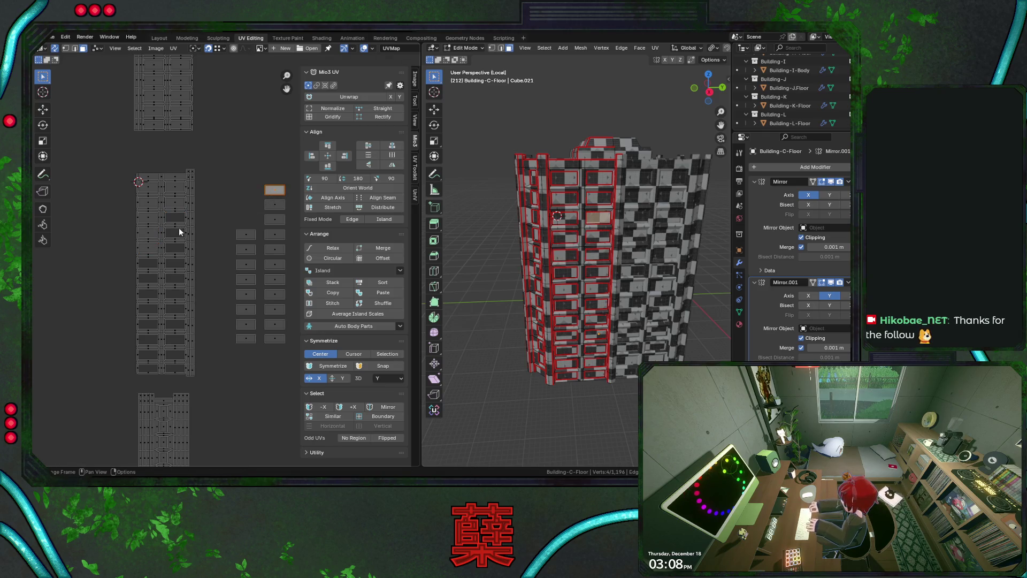
left_click(272, 210)
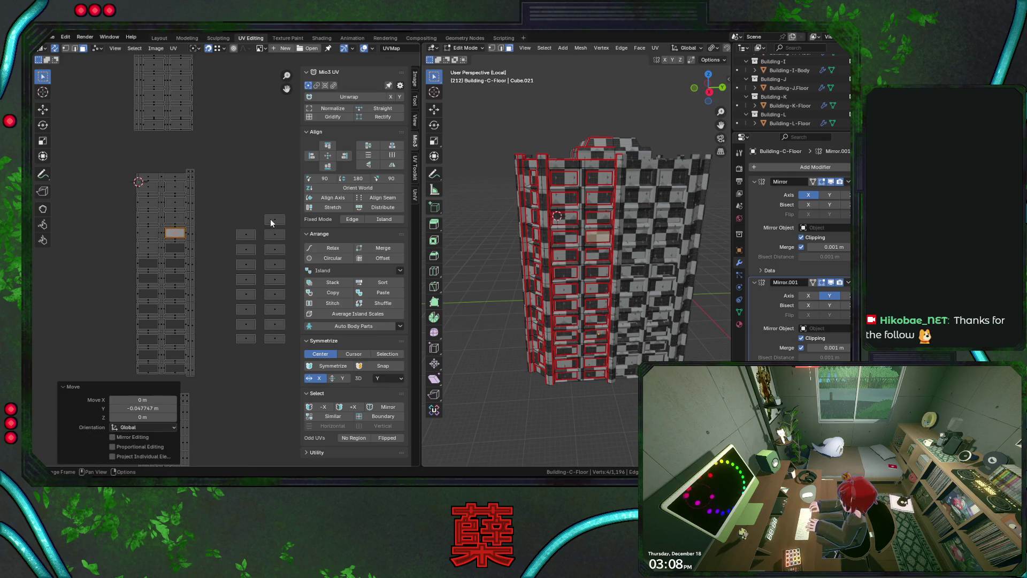
key("g")
key("g")
key("g")
left_click(171, 251)
key("ctrl+z")
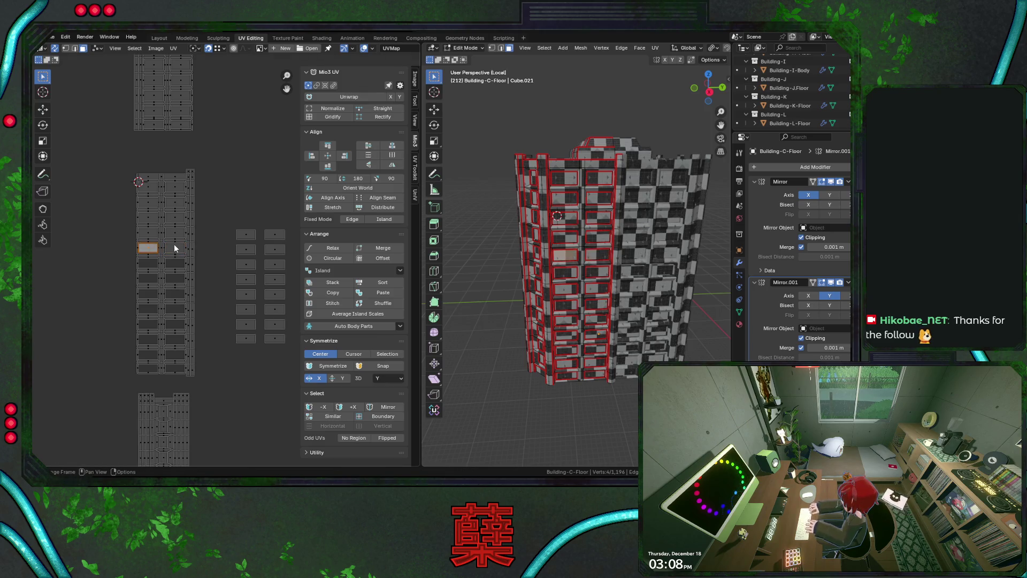
middle_click_drag(171, 272, 187, 243)
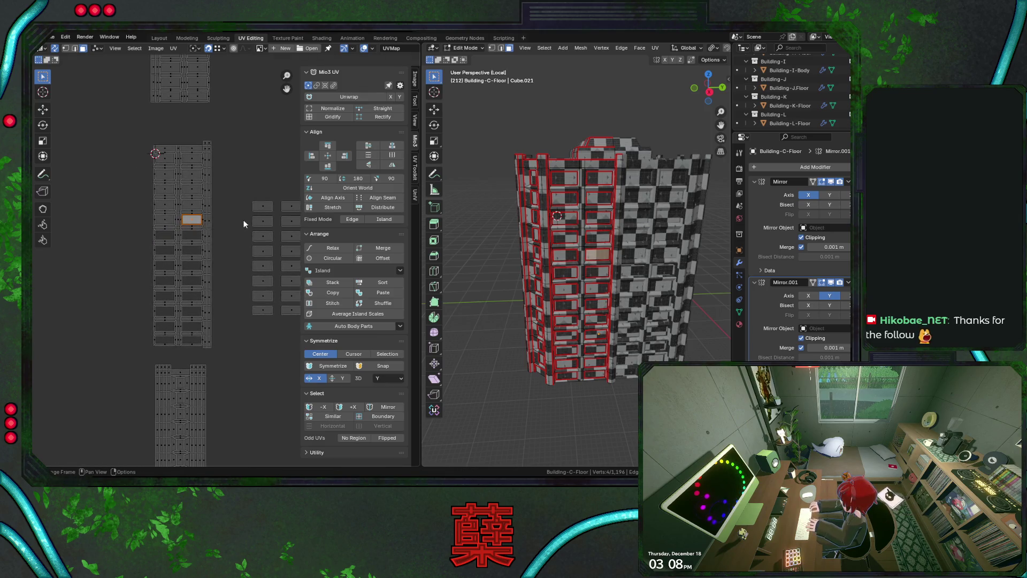
key("g")
left_click(162, 238)
key("ctrl+z")
key("g")
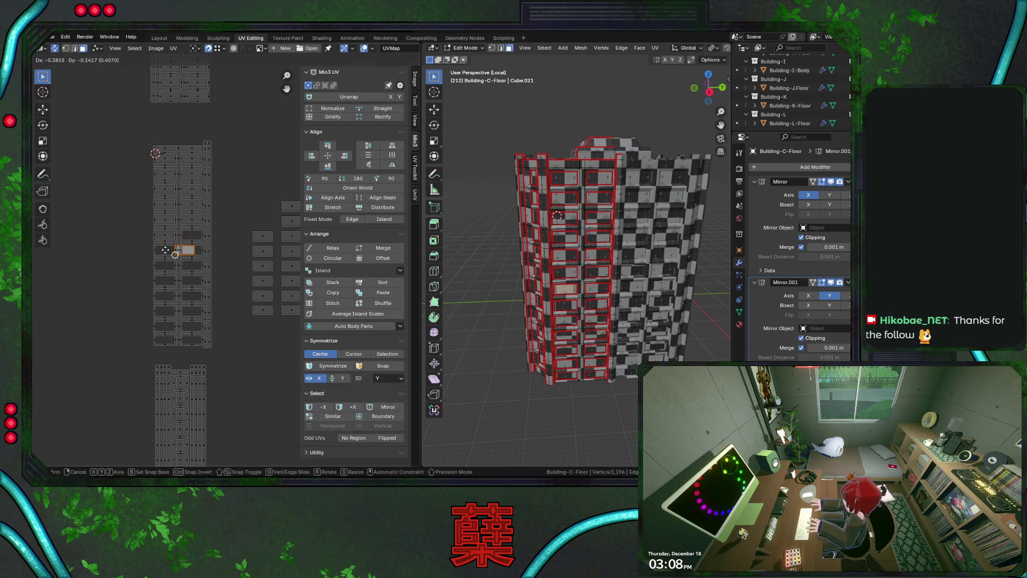
left_click(166, 250)
- Drop the loose window islands one by one into successively lower column slots
key("ctrl+z")
key("g")
left_click(165, 270)
key("ctrl+z")
key("g")
left_click(162, 277)
key("ctrl+z")
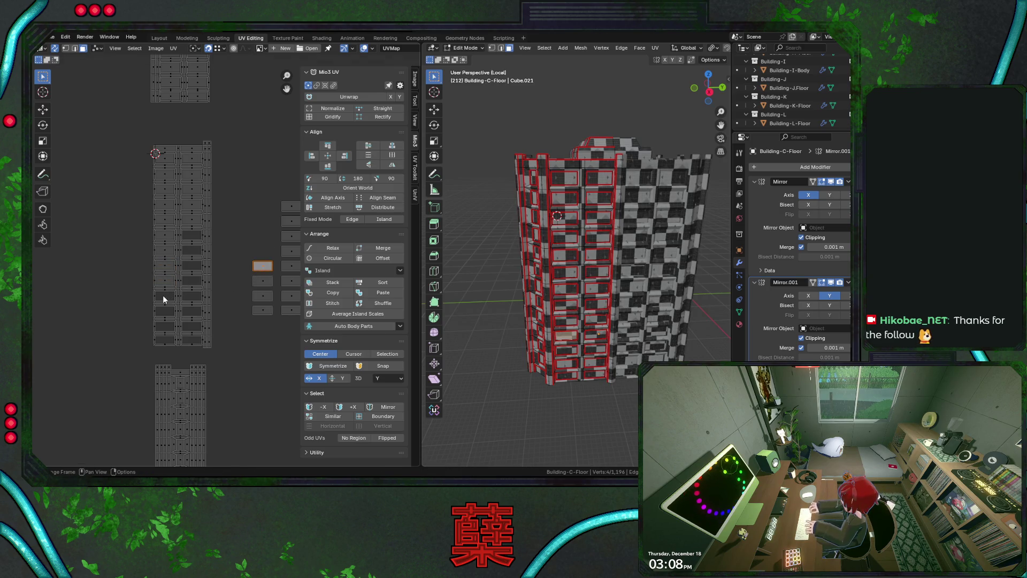
key("g")
left_click(164, 296)
key("ctrl+z")
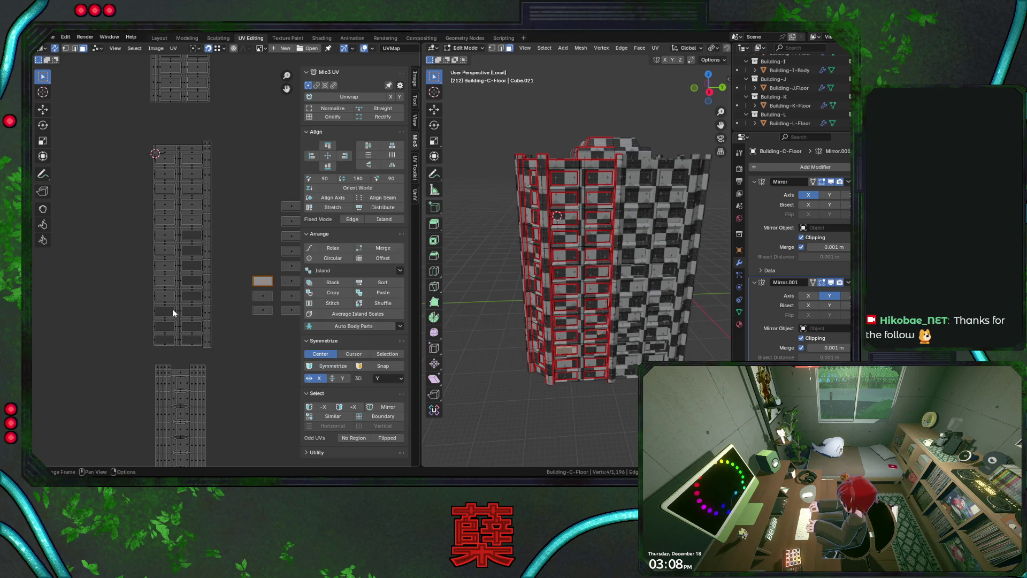
key("g")
left_click(164, 313)
key("ctrl+z")
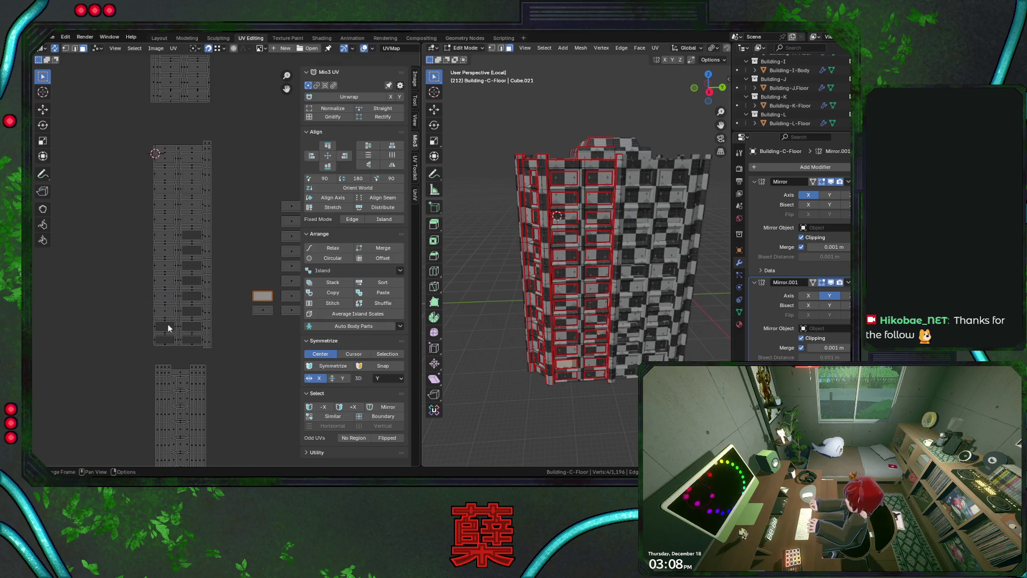
key("g")
left_click(165, 328)
key("ctrl+z")
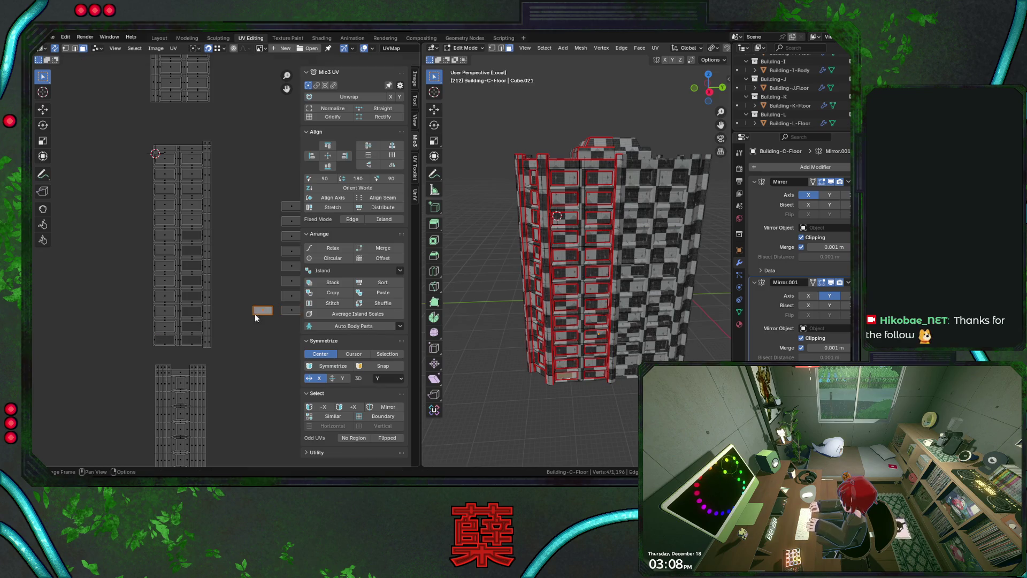
key("g")
left_click(160, 343)
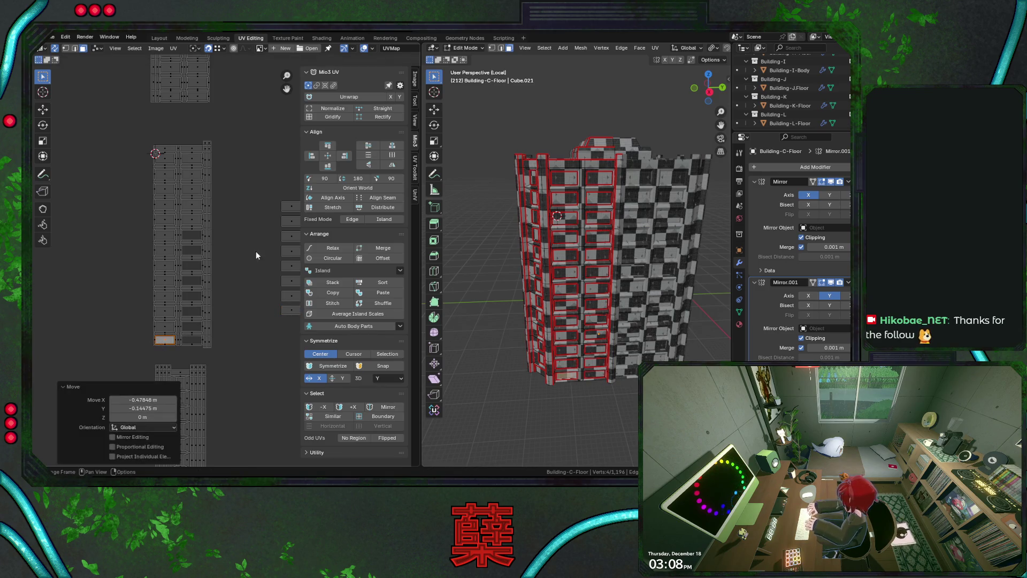
- Try the top island of the loose group in several column slots, working progressively lower
left_click(285, 209)
key("g")
left_click(189, 236)
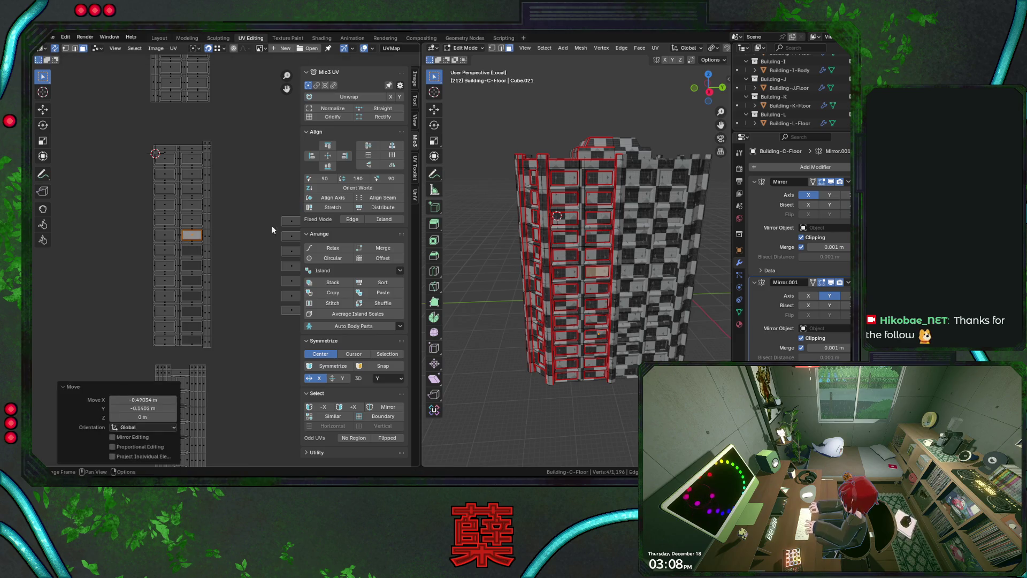
key("ctrl+z")
key("g")
left_click(189, 249)
key("ctrl+z")
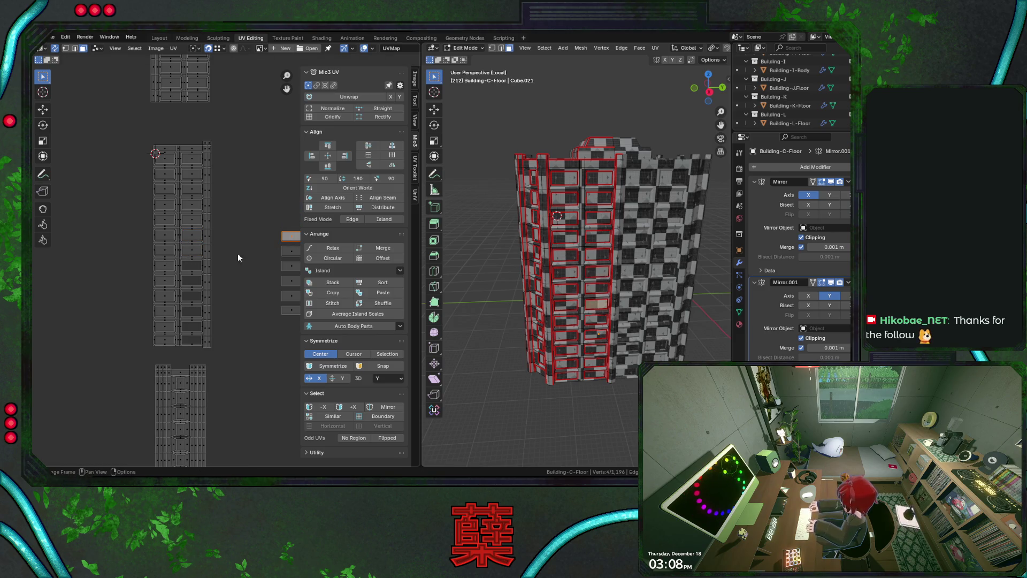
key("g")
left_click(190, 268)
key("ctrl+z")
key("g")
left_click(189, 281)
key("ctrl+z")
key("g")
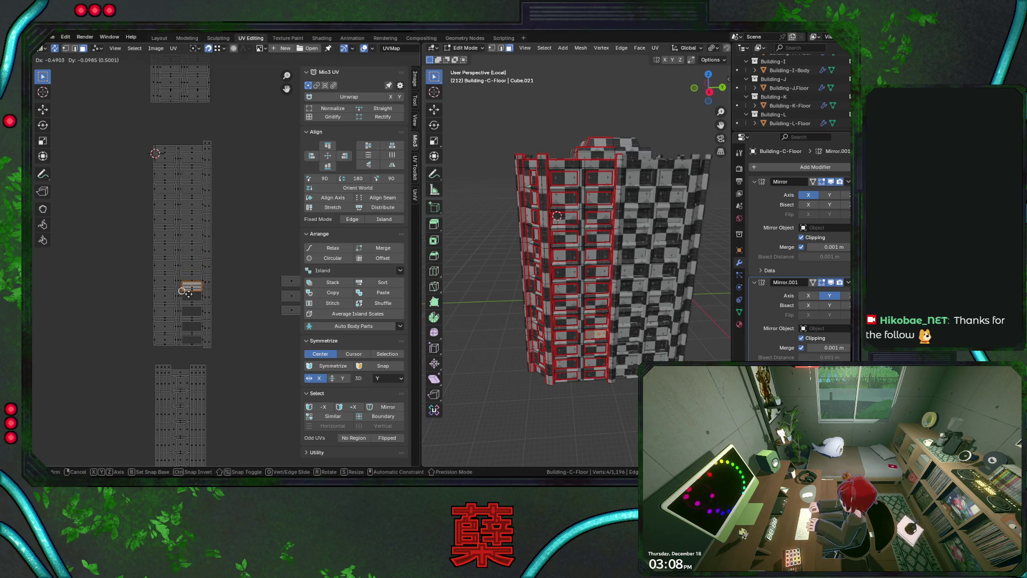
left_click(189, 294)
key("ctrl+z")
key("g")
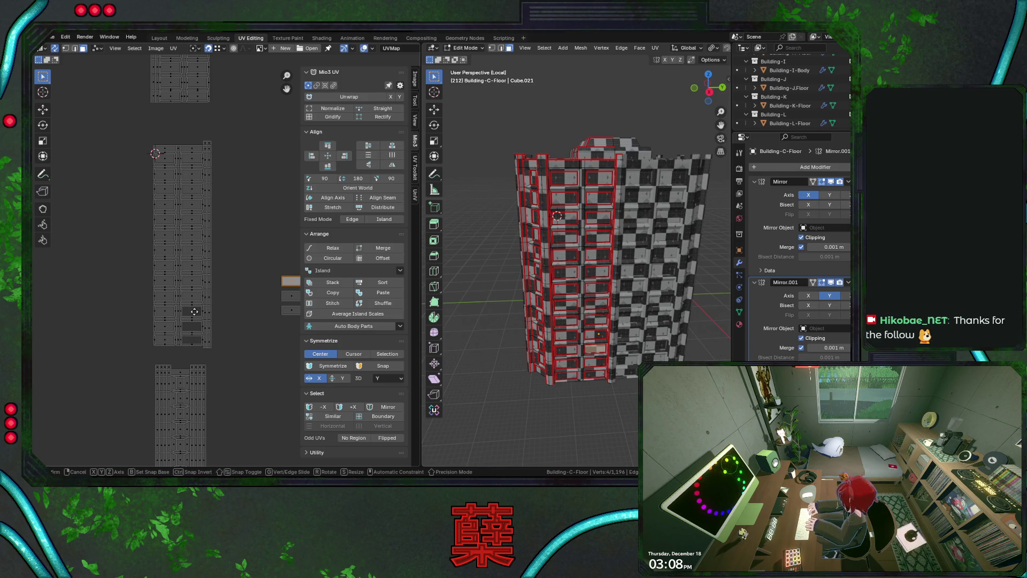
left_click(187, 312)
key("ctrl+z")
key("g")
left_click(184, 327)
- Settle the island in its lowest slot, save City.blend, and clear the selection
key("ctrl+z")
key("g")
left_click(192, 341)
key("ctrl+s")
left_click(249, 255)
scroll(248, 256, "down", 3)
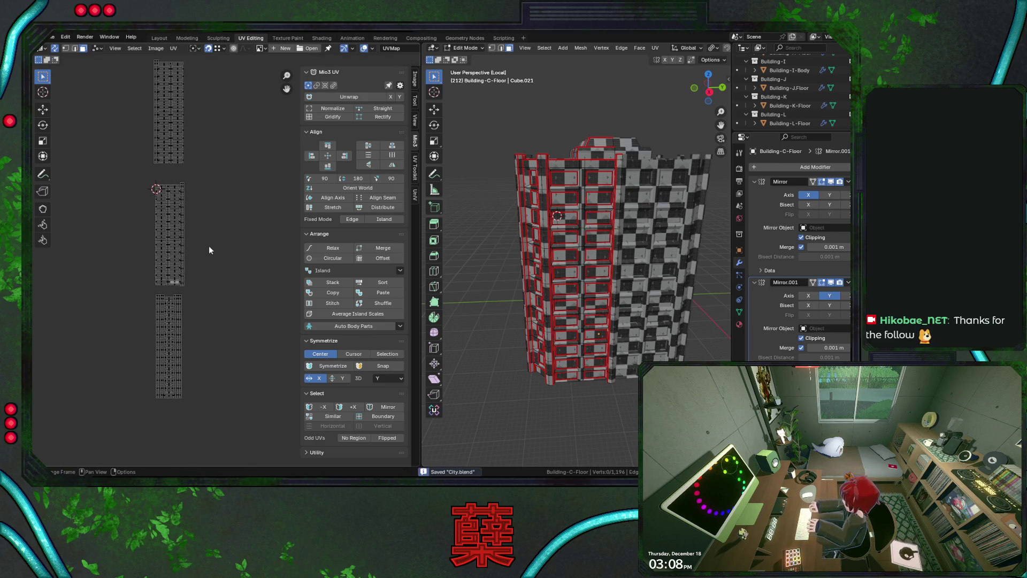
- Zoom out to the far left of the UV layout and box-select the stray window islands
scroll(211, 242, "down", 3)
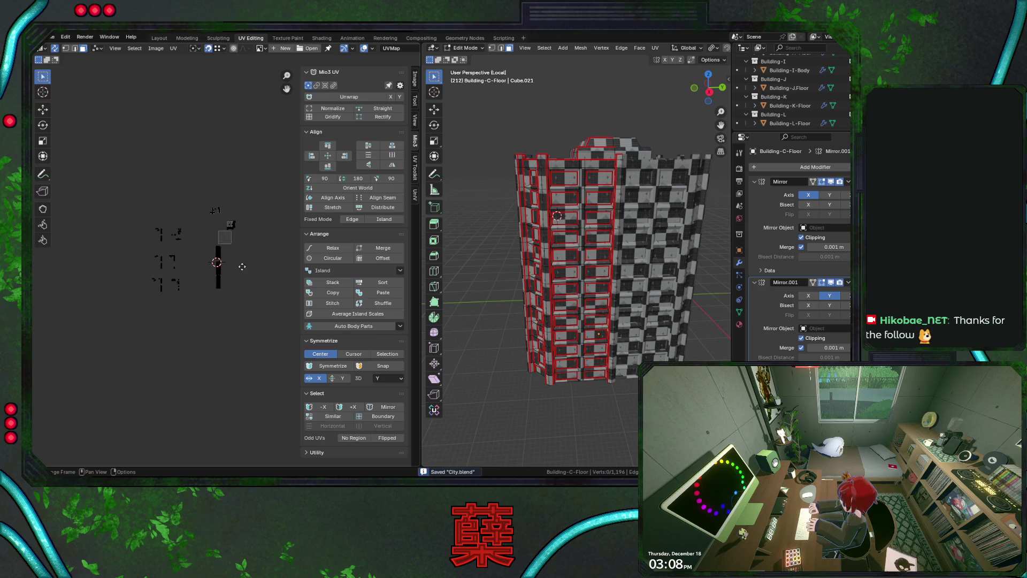
scroll(246, 255, "down", 1)
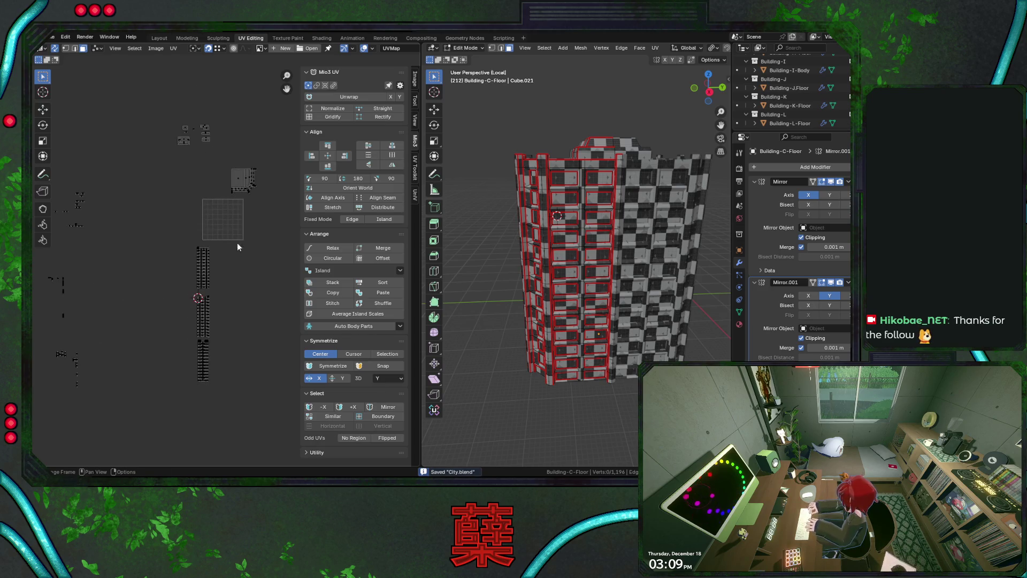
middle_click_drag(149, 247, 245, 198)
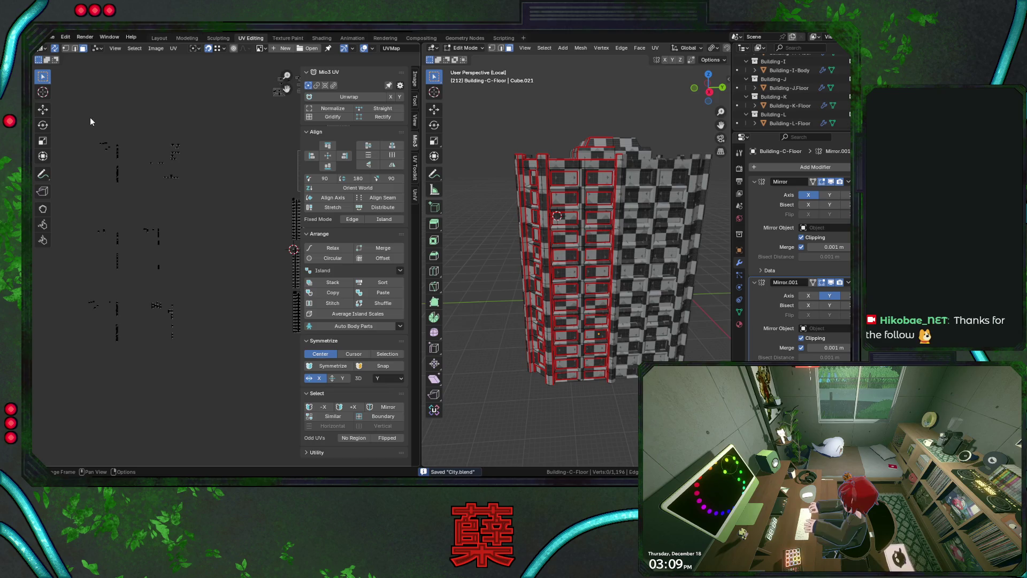
middle_click_drag(92, 133, 108, 152)
left_click_drag(97, 137, 146, 206)
key("ctrl+s")
- Move the selected stray islands by 1.0678 and −0.70822 to sit beside the main UV column
middle_click_drag(535, 256, 598, 260)
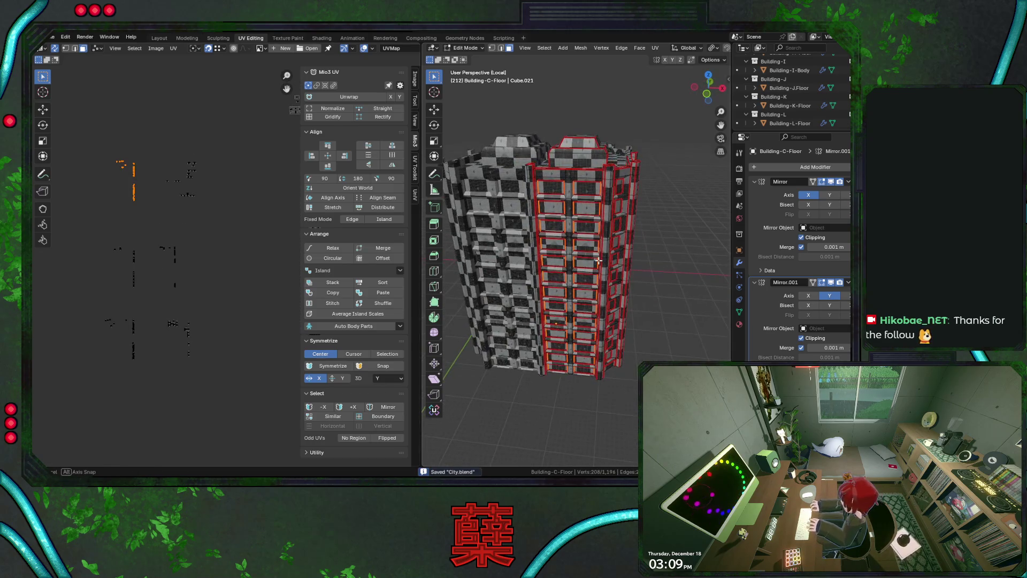
middle_click_drag(192, 229, 171, 235)
key("g")
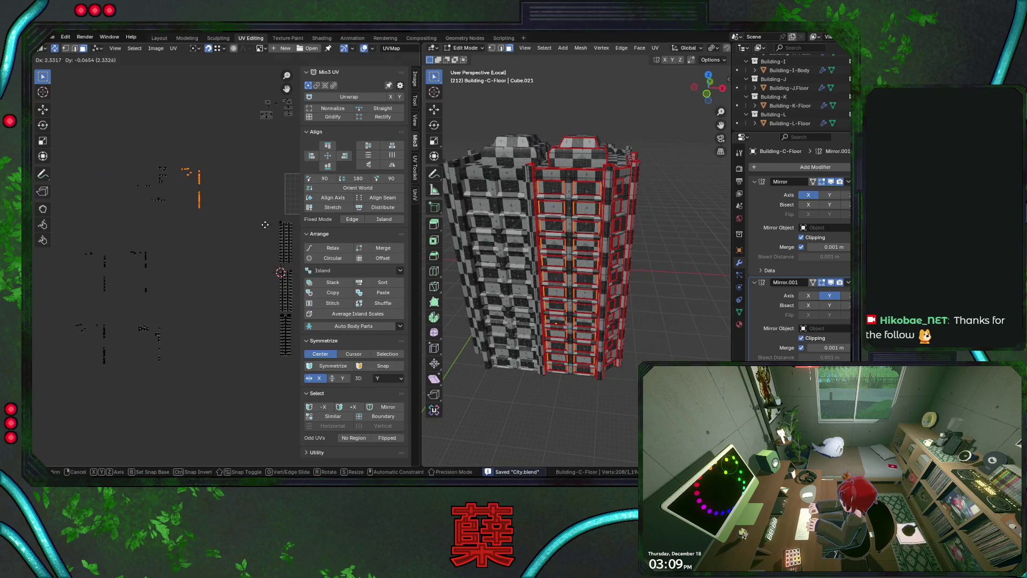
left_click(262, 236)
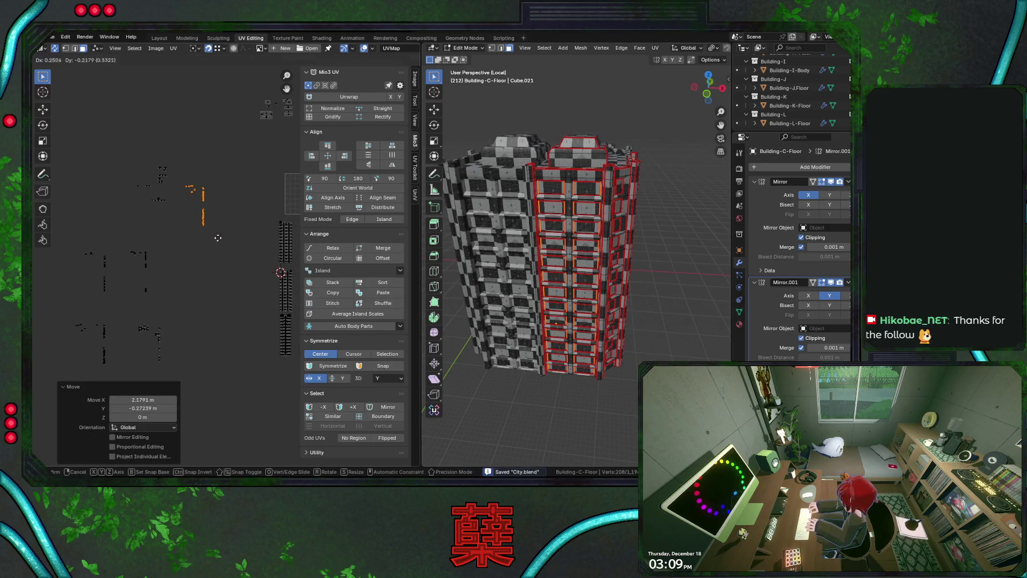
middle_click_drag(238, 252, 224, 252)
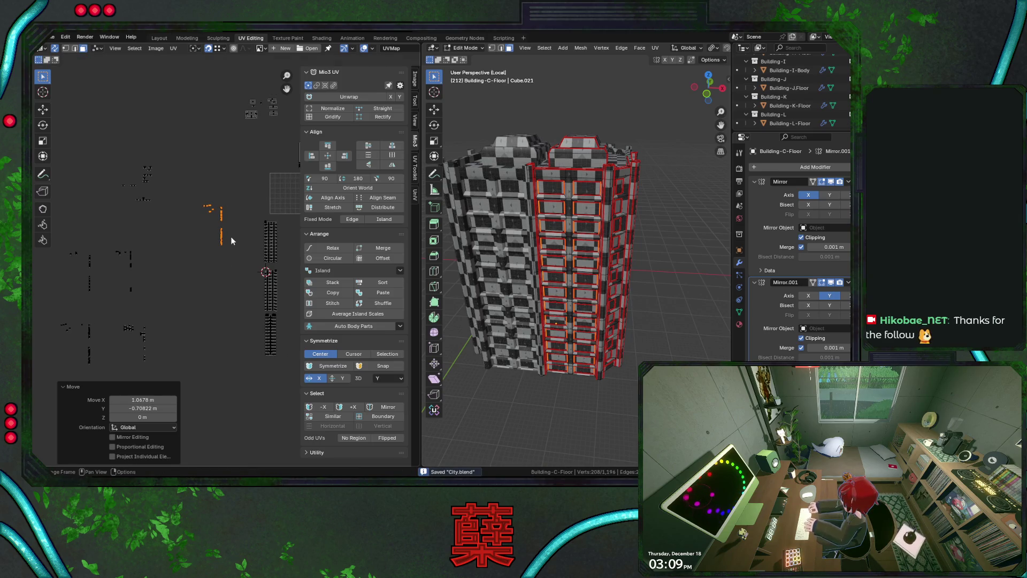
- Grid Sort the gathered islands in Mio3 UV with Grid Size 0.010
left_click(396, 270)
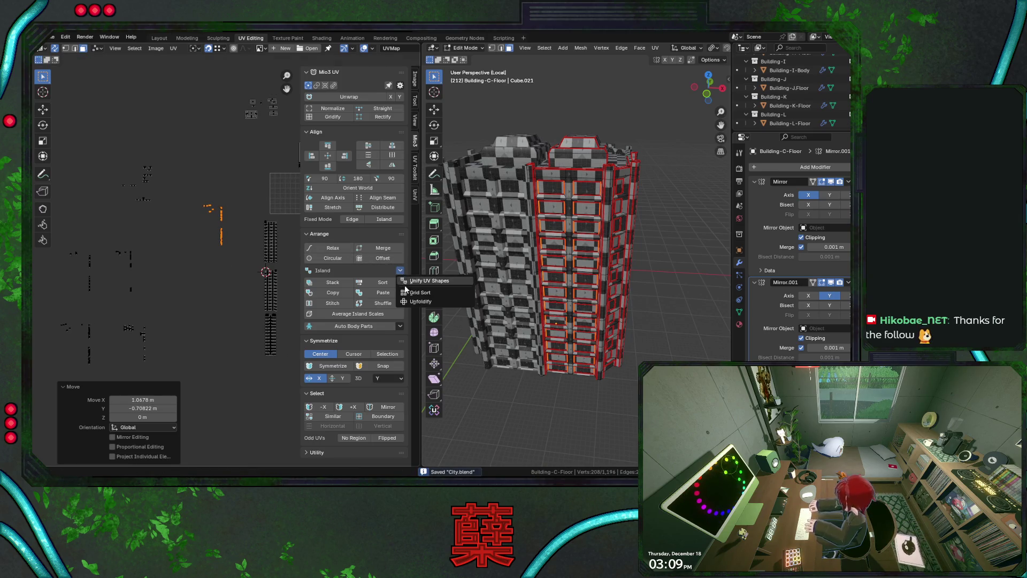
left_click(407, 294)
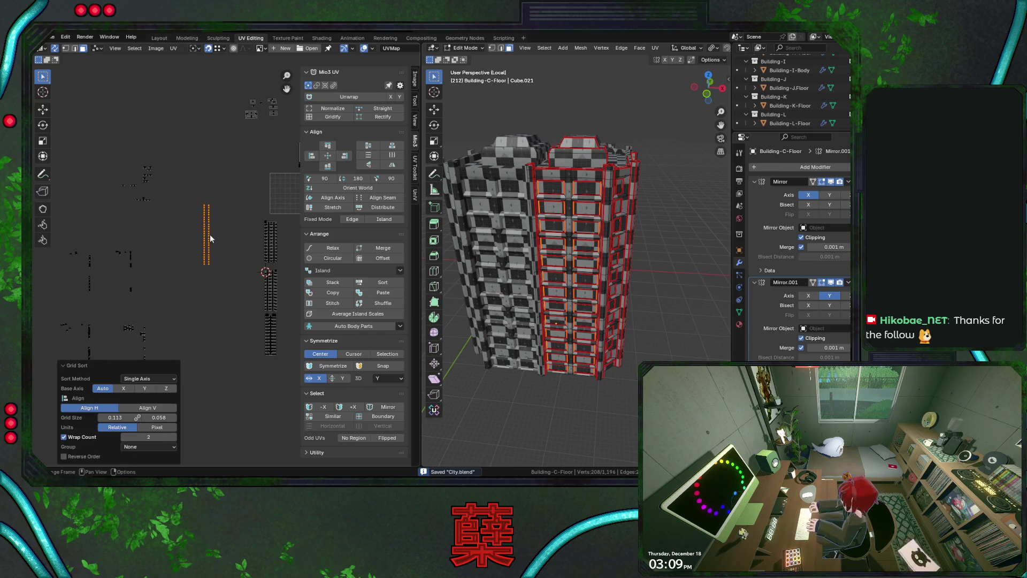
scroll(217, 237, "up", 5)
mouse_move(160, 418)
left_mouse_down()
mouse_move(101, 417)
mouse_move(163, 418)
left_mouse_up()
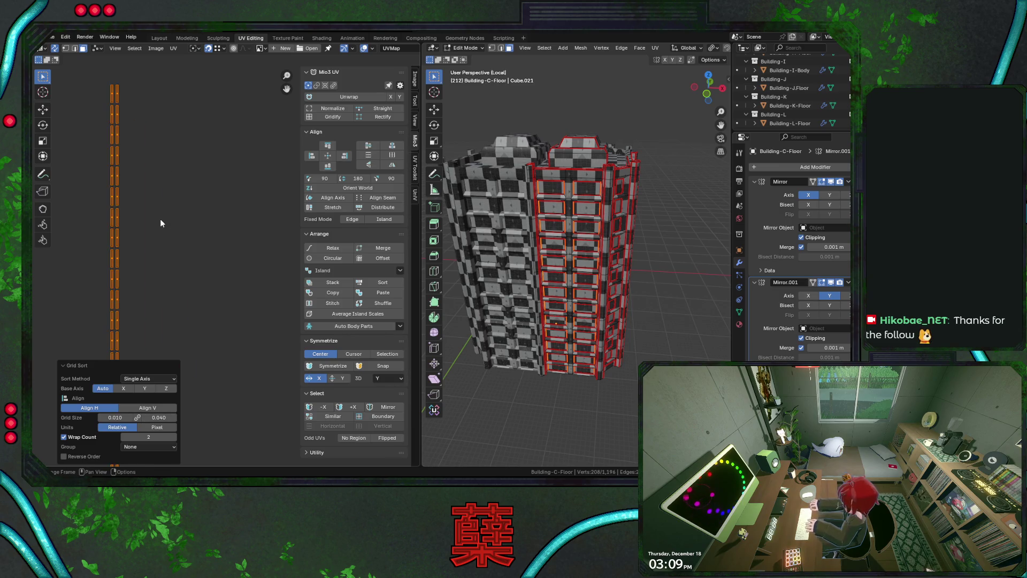
scroll(219, 236, "down", 7)
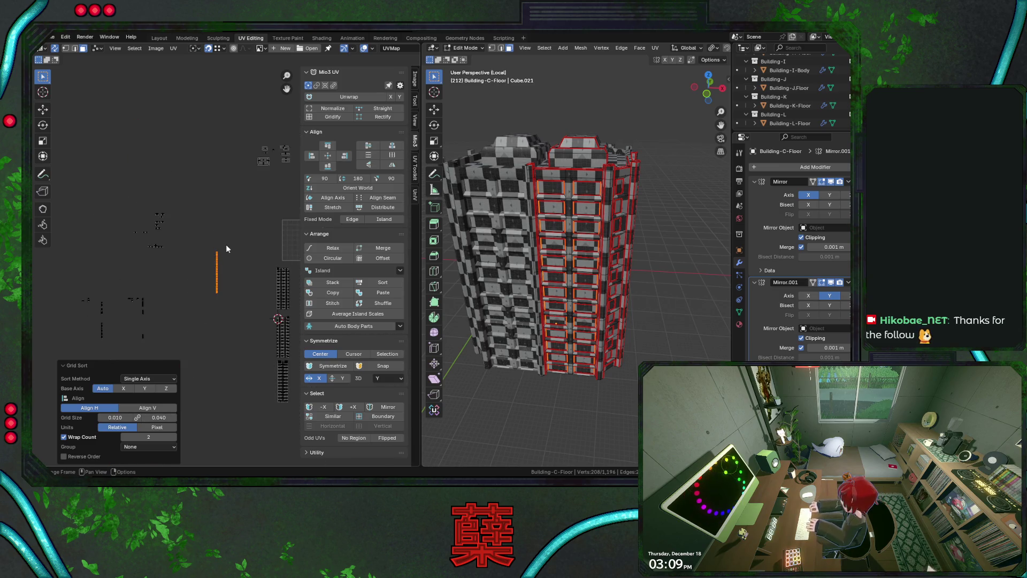
- Place the sorted strip against the tower's UV column, save City.blend, and select the next stray islands
key("g")
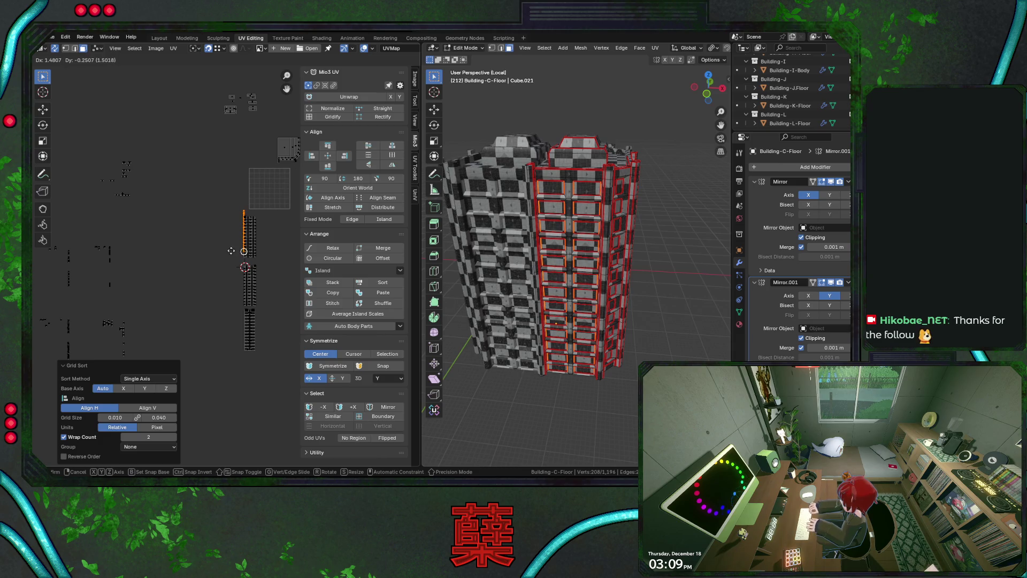
left_click(230, 250)
key("g")
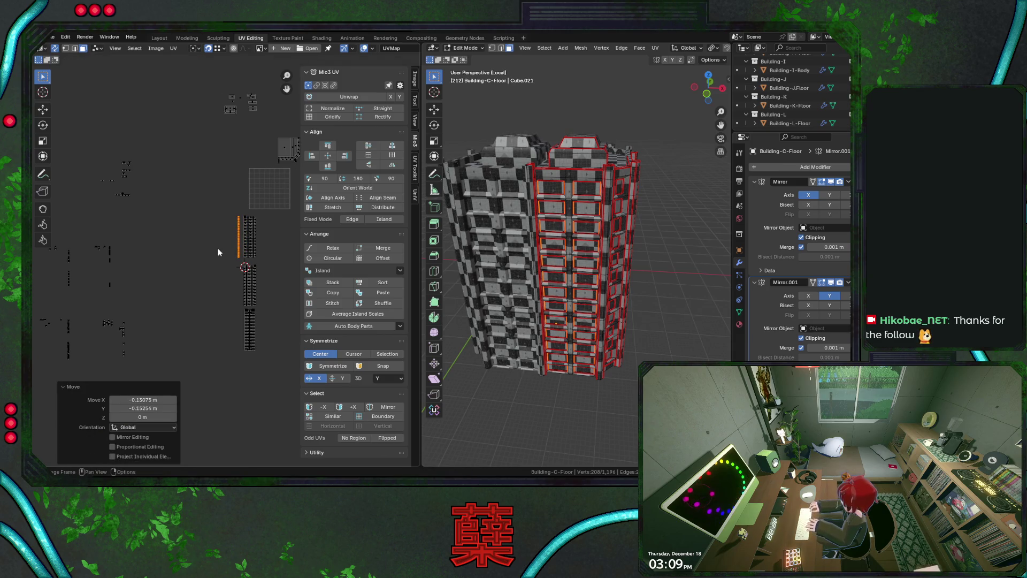
left_click(207, 231)
key("ctrl+s")
mouse_move(207, 232)
middle_mouse_down()
mouse_move(198, 219)
mouse_move(218, 186)
middle_mouse_up()
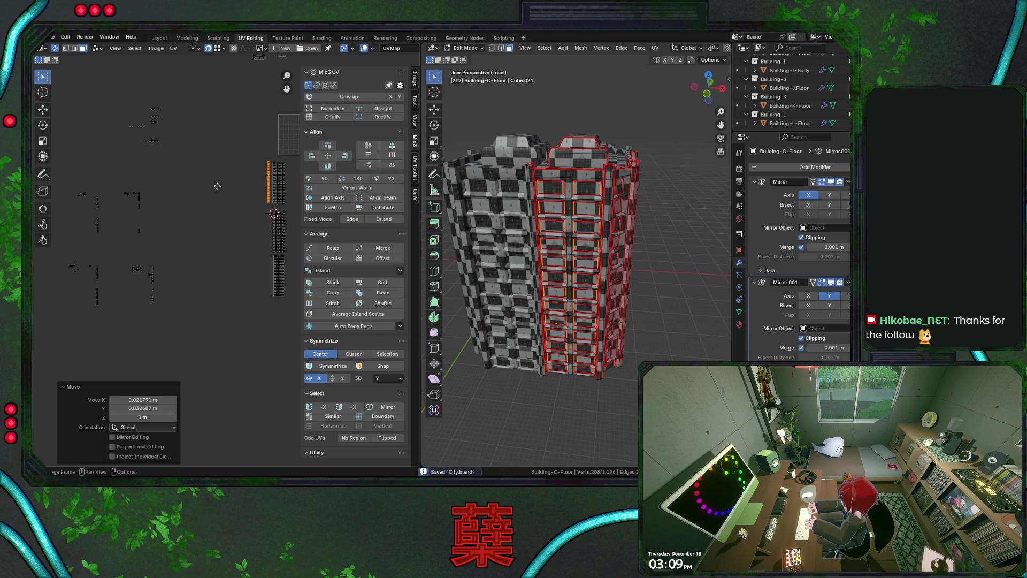
left_click_drag(82, 195, 115, 243)
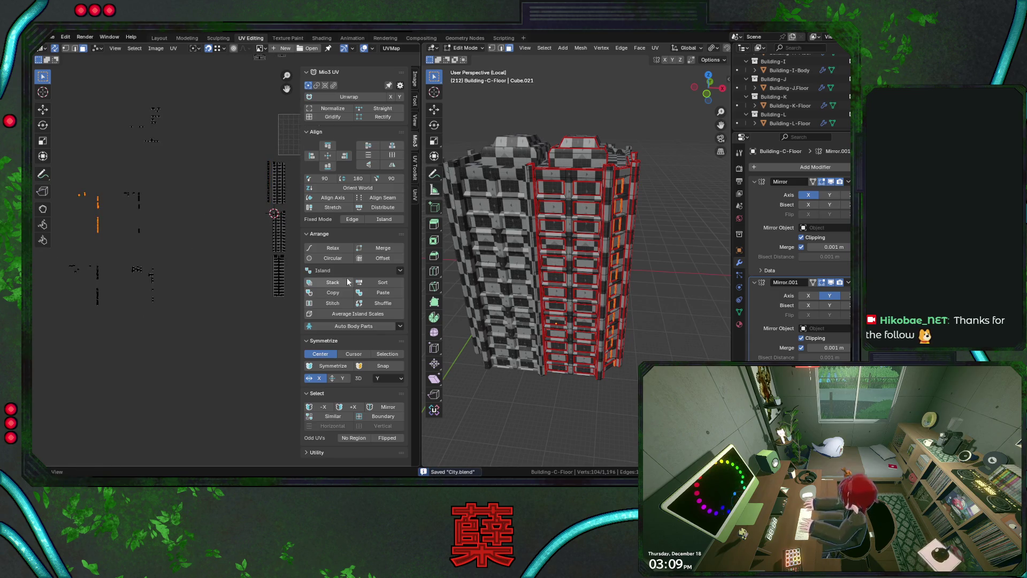
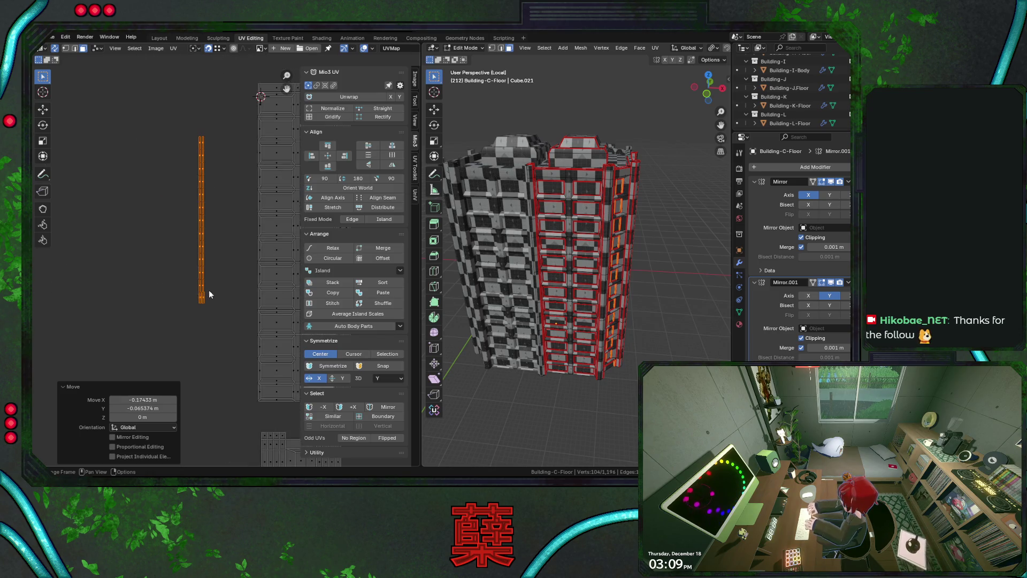
scroll(206, 286, "up", 4)
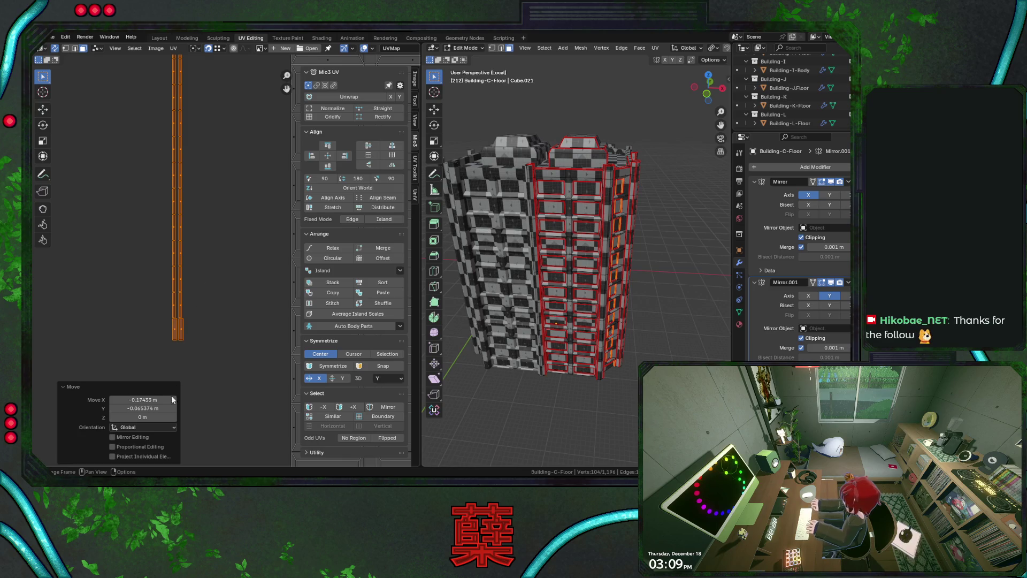
- Box-select the scattered left islands and grid-sort them with Mio3 Island > Grid Sort
scroll(188, 321, "down", 6)
scroll(190, 323, "down", 6)
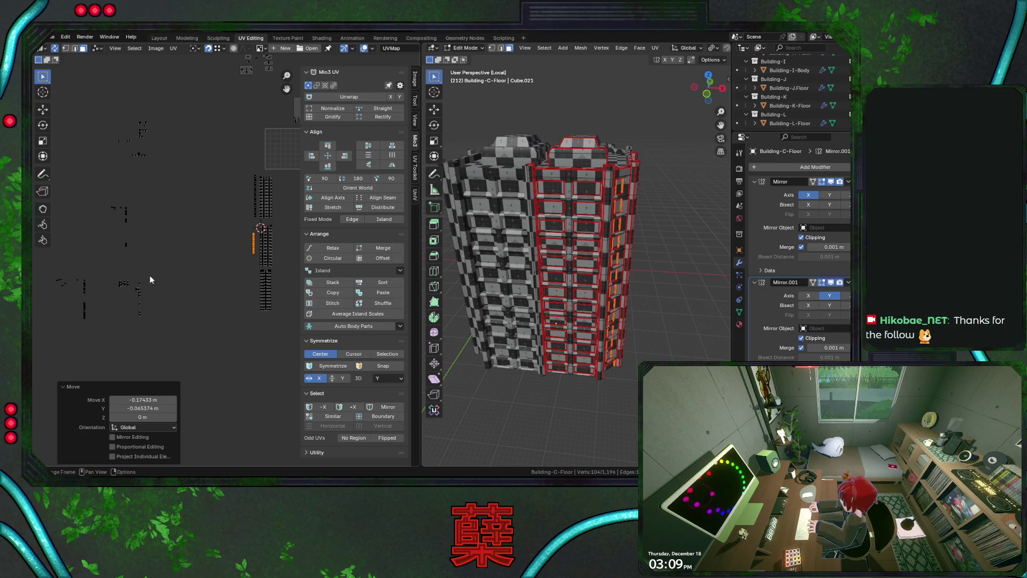
left_click_drag(65, 254, 117, 300)
middle_click_drag(567, 257, 475, 261)
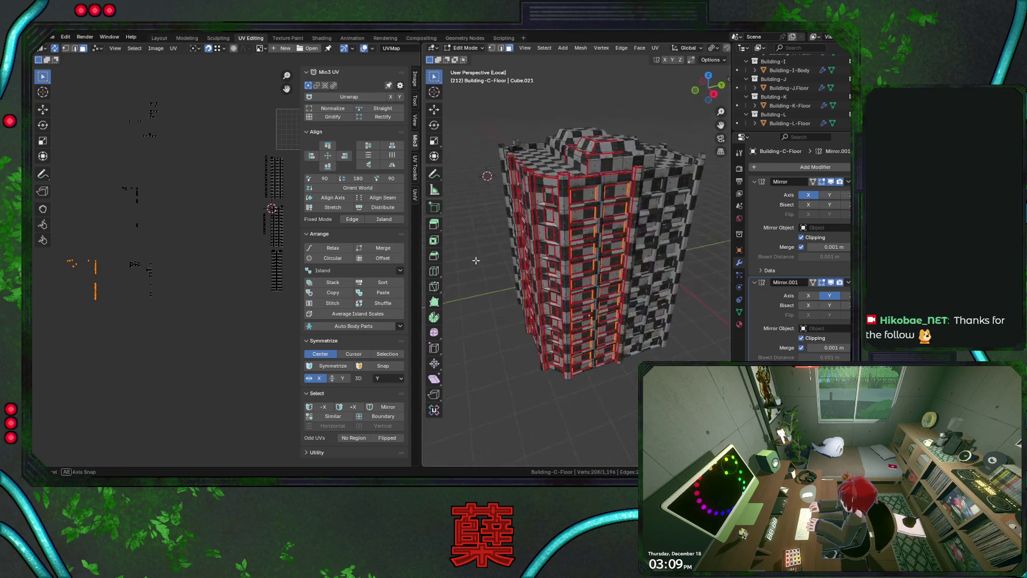
left_click(400, 270)
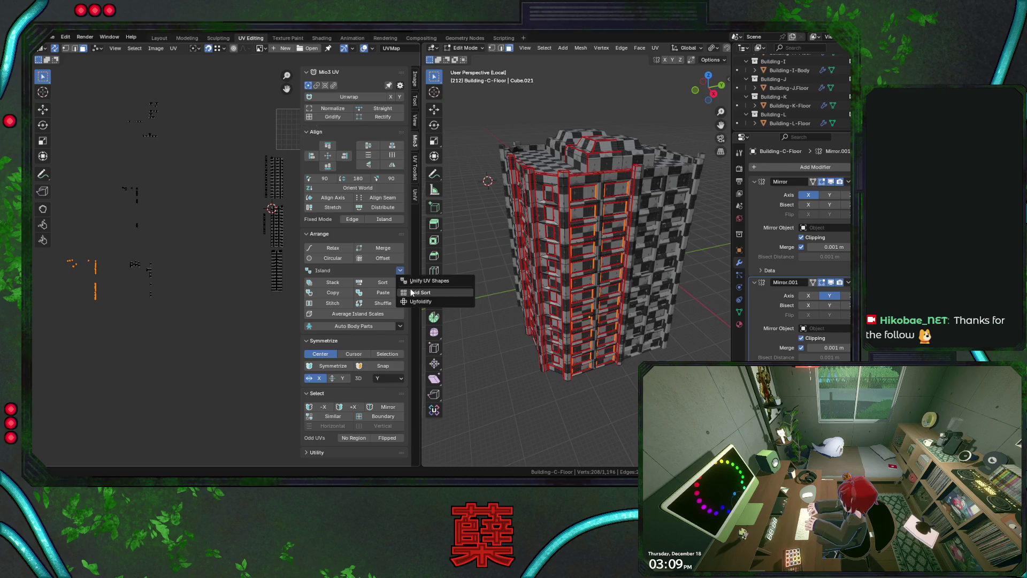
left_click(412, 292)
- Move the sorted islands to a new spot and save the blend file
key("g")
left_click(270, 275)
scroll(166, 255, "up", 3)
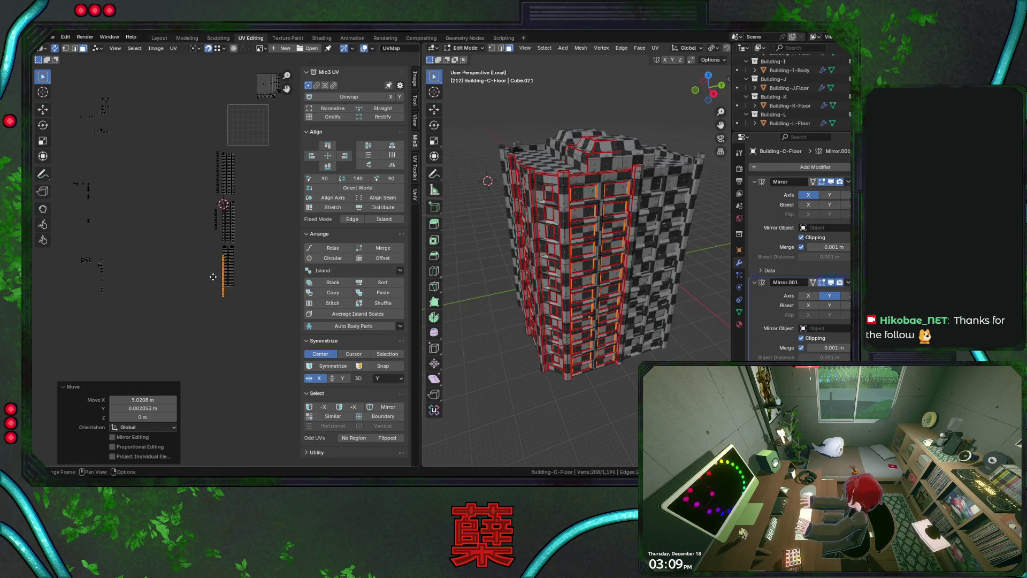
key("g")
left_click(159, 230)
scroll(160, 230, "up", 2)
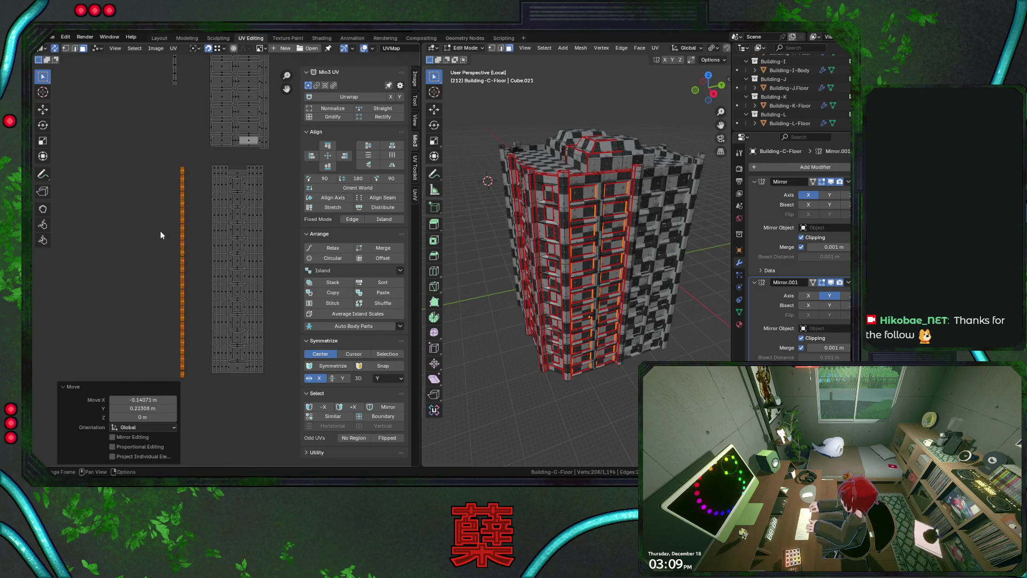
scroll(159, 230, "down", 6)
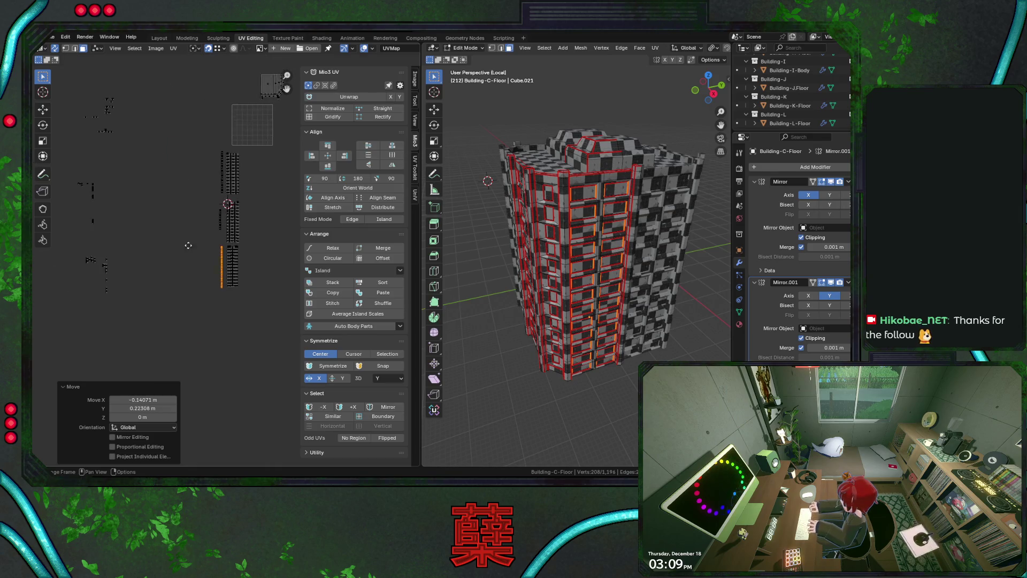
key("ctrl+s")
- Grid-sort the top-left islands into one stacked vertical column of strips
middle_click_drag(155, 223, 170, 261)
left_click_drag(109, 116, 180, 193)
left_click(401, 274)
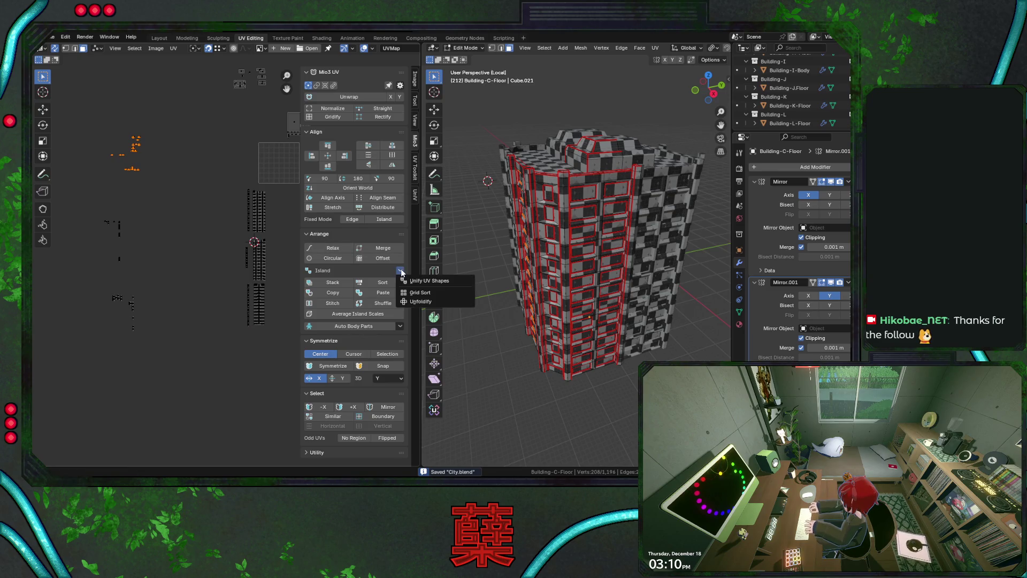
left_click(420, 292)
middle_click_drag(422, 292, 341, 341)
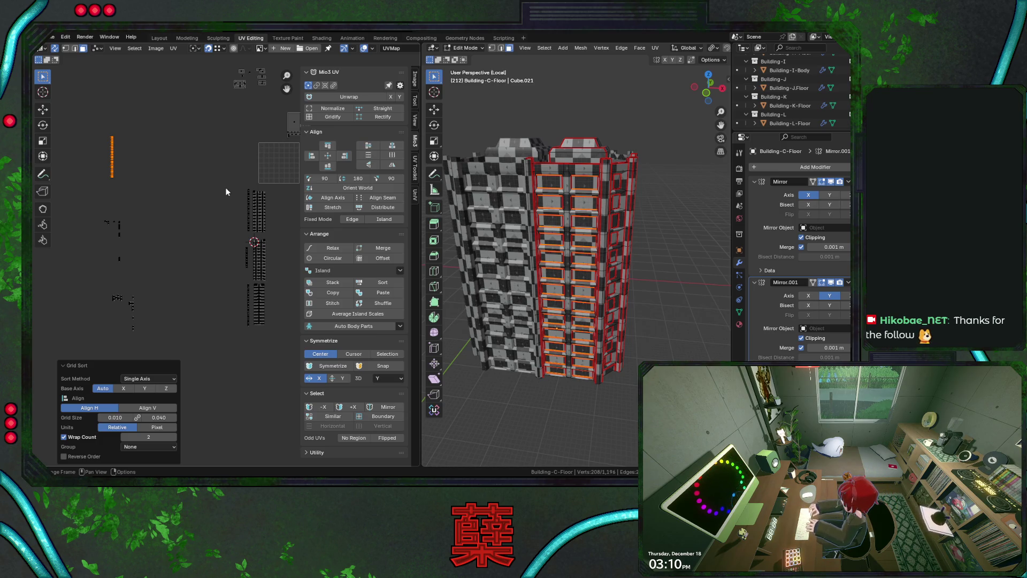
- Grid-sort the left column of islands and raise the wrap count to 4
middle_click_drag(226, 187, 219, 234, "ctrl")
left_click_drag(257, 132, 268, 236)
left_click(400, 270)
left_click(420, 292)
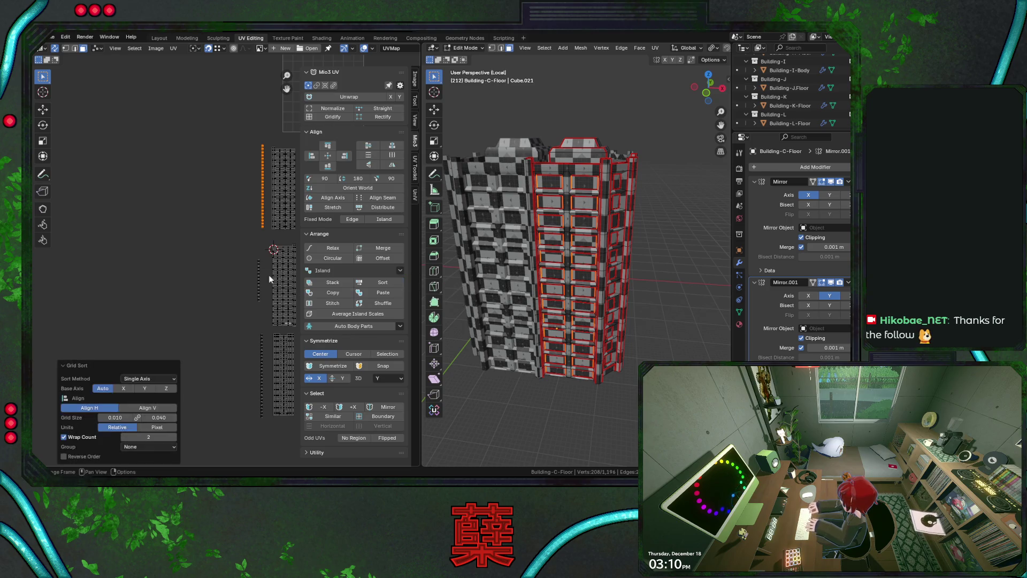
left_click(170, 437)
left_click(170, 438)
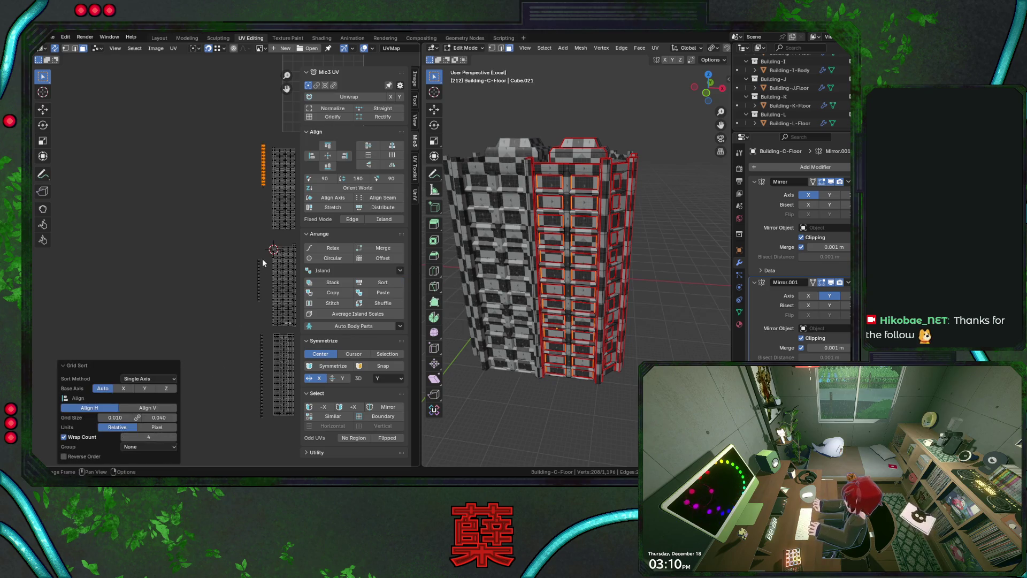
- Try grid-sorting the lower-left column of islands, then undo the last two changes
mouse_move(242, 199)
middle_mouse_down()
mouse_move(174, 183)
mouse_move(145, 158)
middle_mouse_up()
left_click_drag(148, 261, 172, 358)
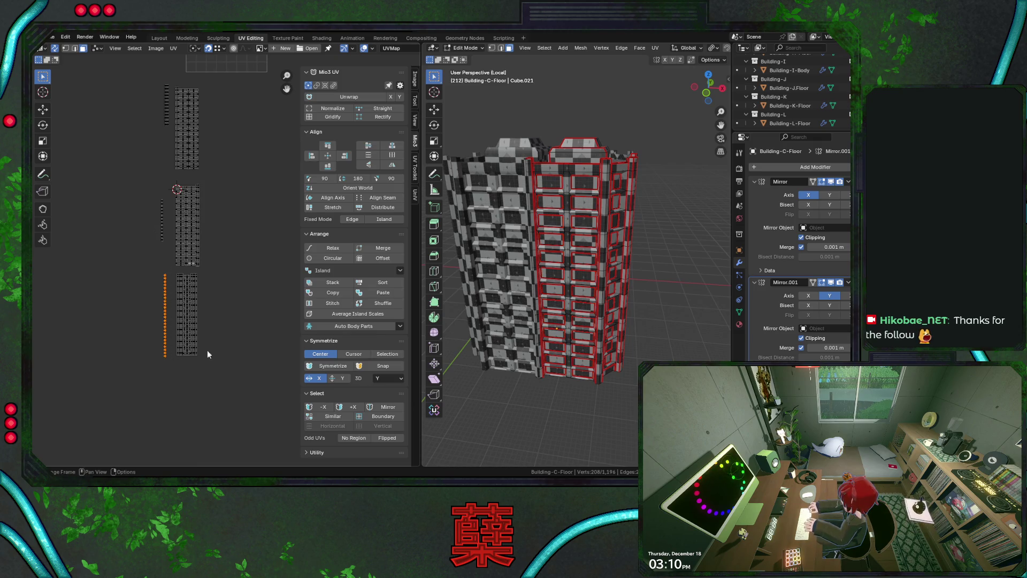
left_click(397, 270)
right_click(413, 303)
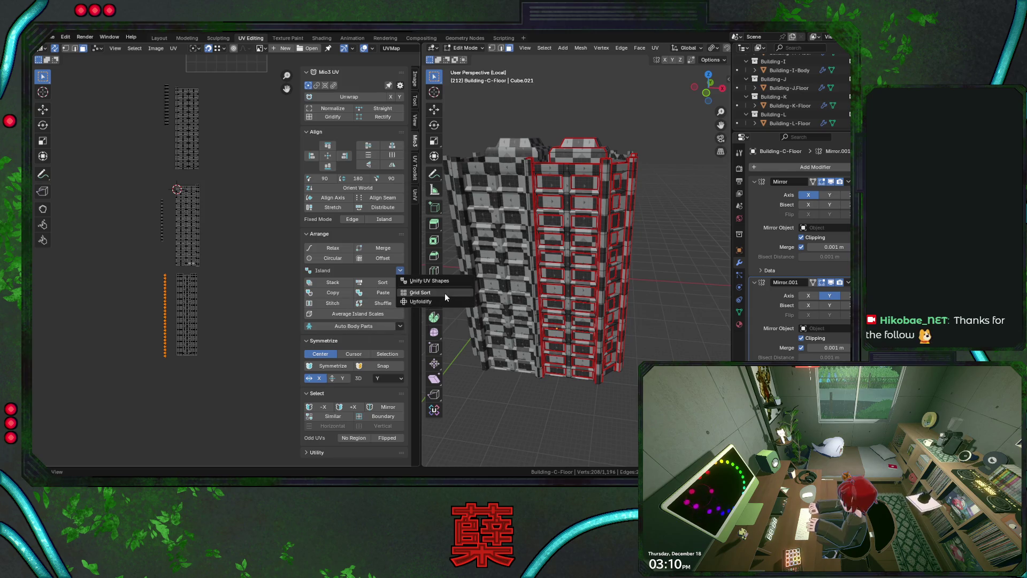
right_click(444, 293)
left_click(403, 272)
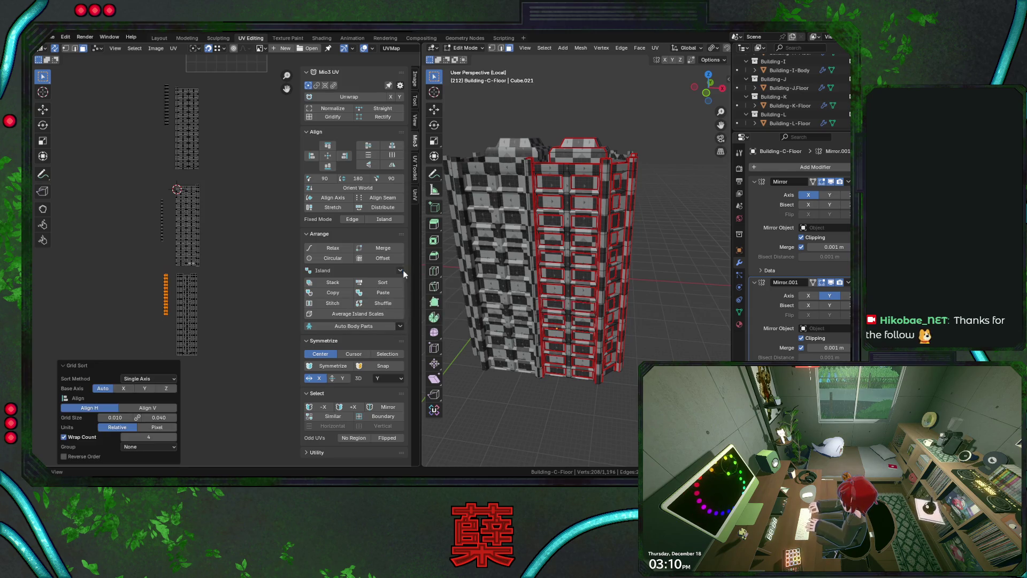
left_click(401, 271)
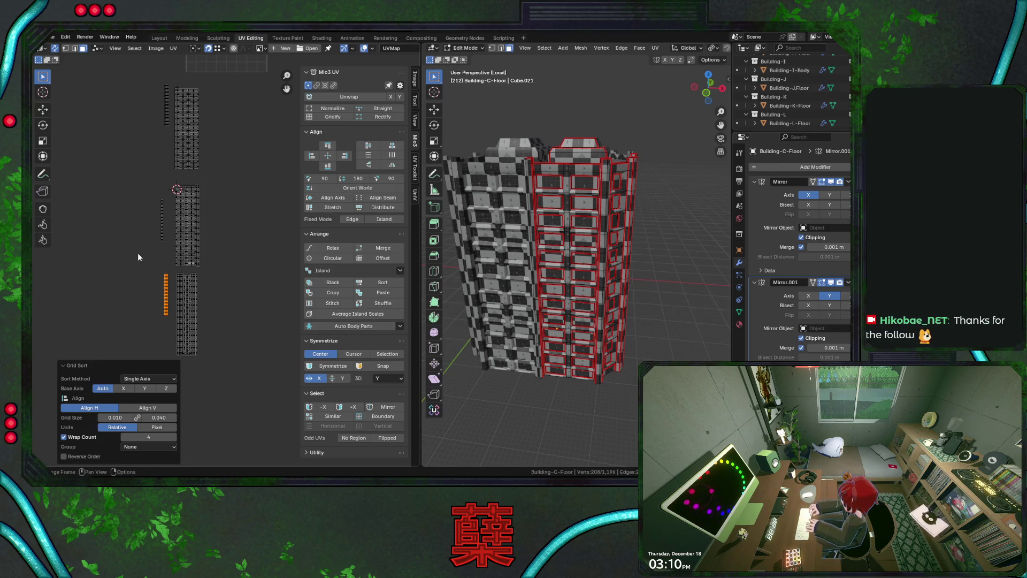
key("ctrl+z")
key("ctrl+z")
key("ctrl+z")
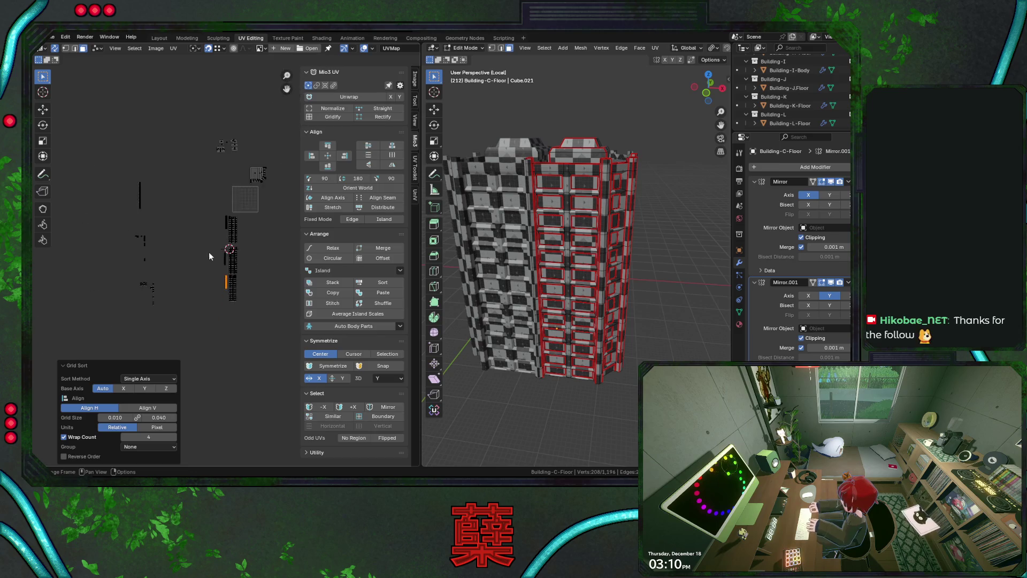
key("ctrl+z")
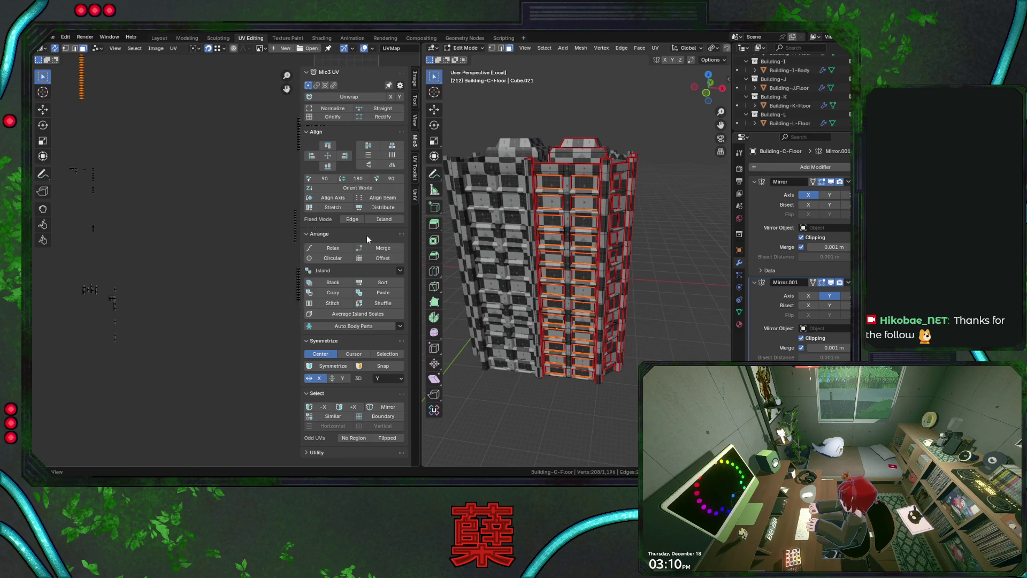
- Grid-sort the strip islands with Wrap Count 2 and Grid Size 0.082
left_click(401, 270)
left_click(414, 294)
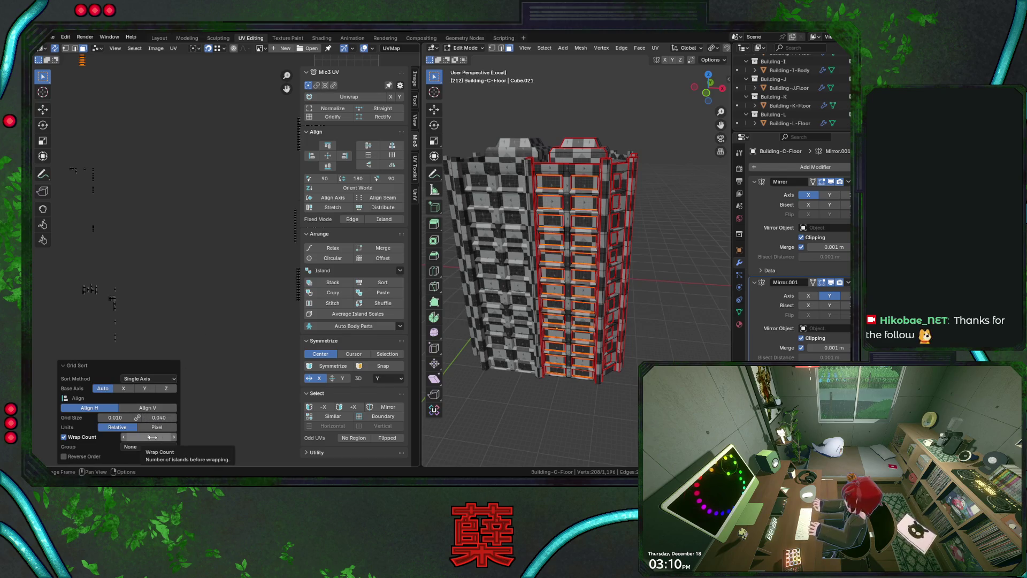
left_click(125, 437)
left_click(125, 436)
scroll(184, 267, "up", 2)
scroll(215, 271, "up", 2)
mouse_move(161, 417)
left_mouse_down()
mouse_move(129, 417)
mouse_move(150, 417)
left_mouse_up()
scroll(181, 303, "down", 3)
scroll(230, 307, "down", 3)
scroll(251, 272, "down", 3)
- Move the two-wide block beside the packed UV columns
key("g")
scroll(230, 263, "up", 2)
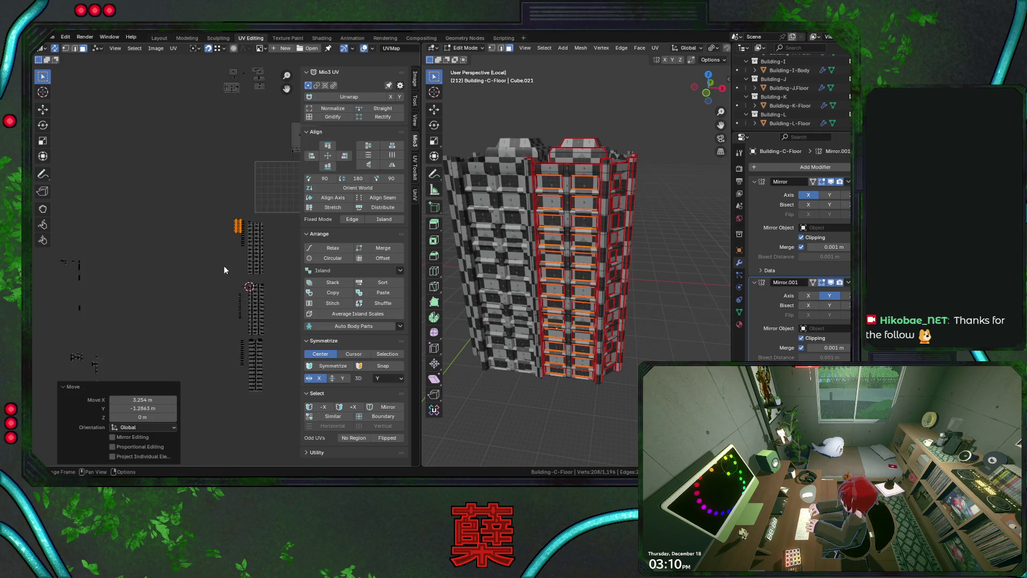
left_click(217, 256)
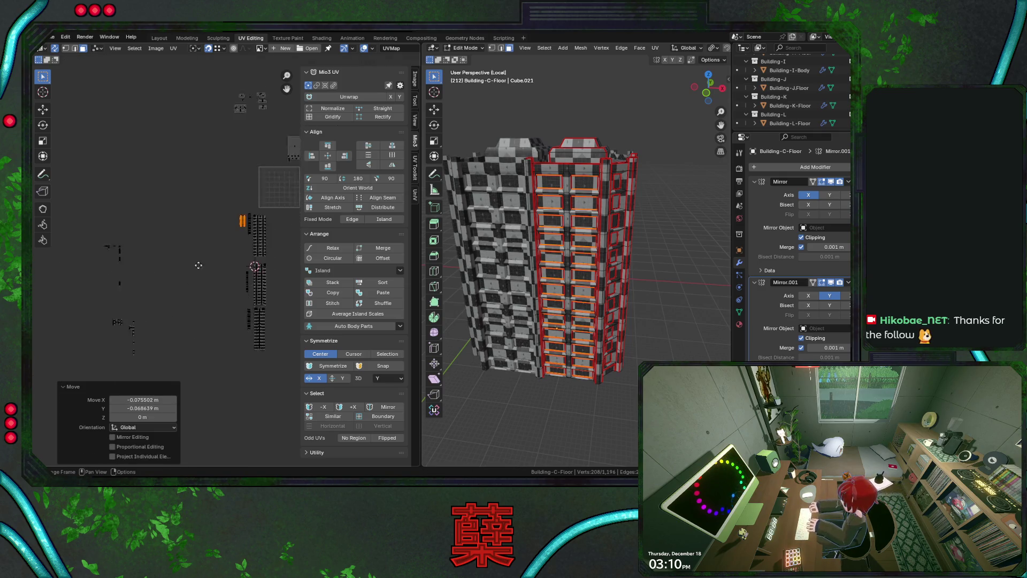
left_click_drag(125, 191, 174, 263)
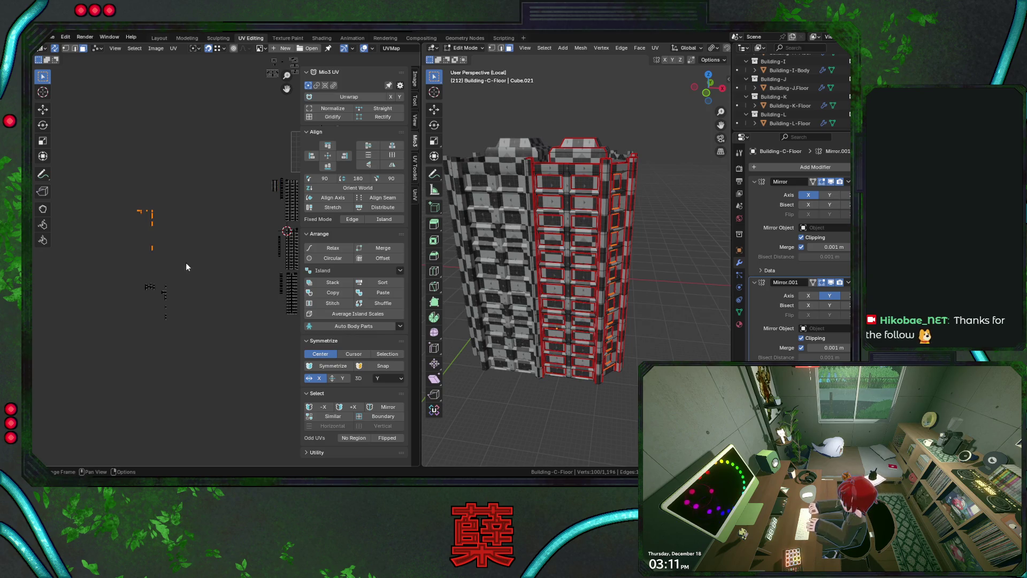
- Save, then grid-sort the remaining small islands into two vertical bars shifted right
middle_click_drag(535, 257, 621, 257)
key("ctrl+s")
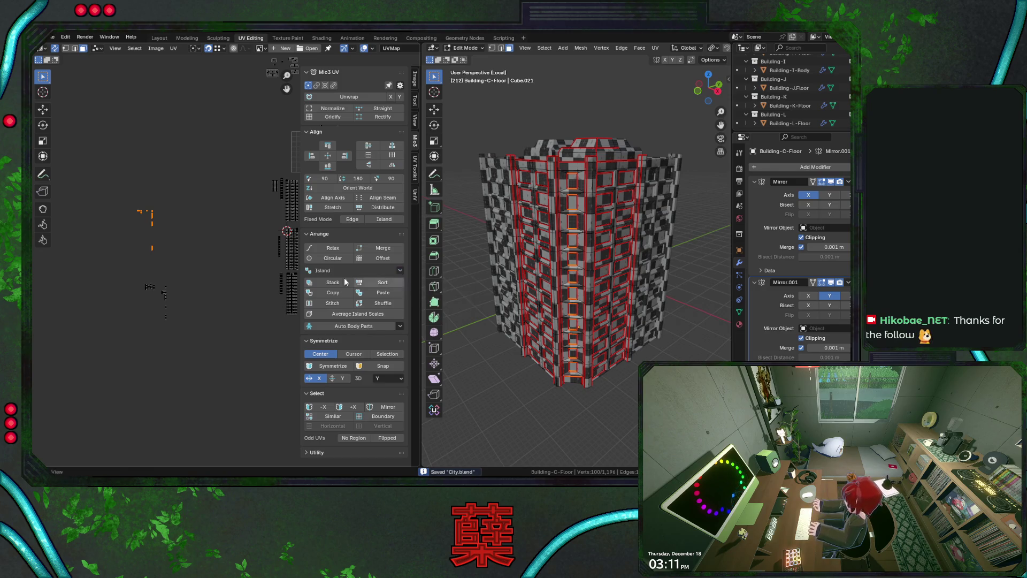
left_click_drag(136, 289, 178, 340)
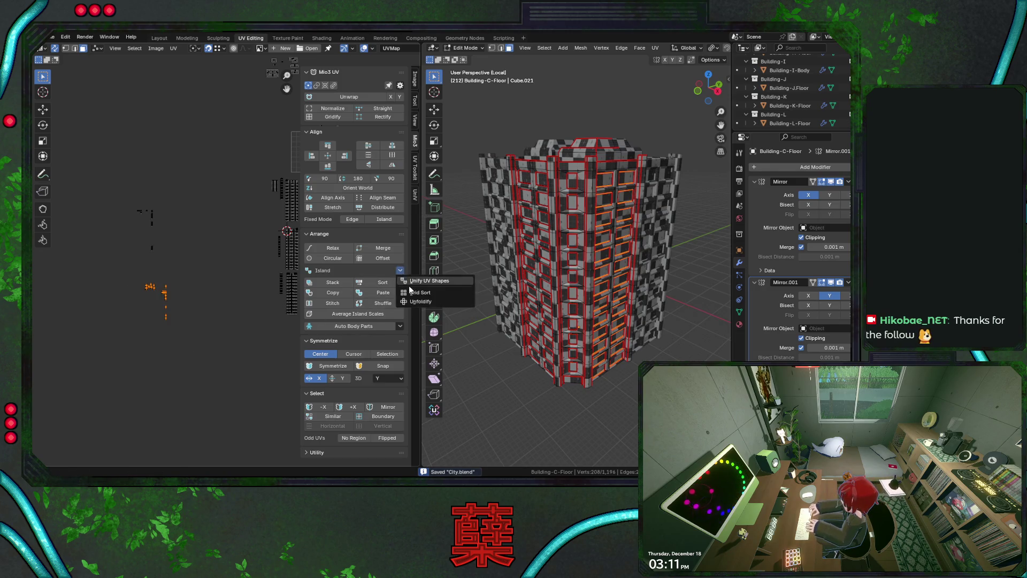
left_click(383, 281)
left_click_drag(147, 289, 270, 289)
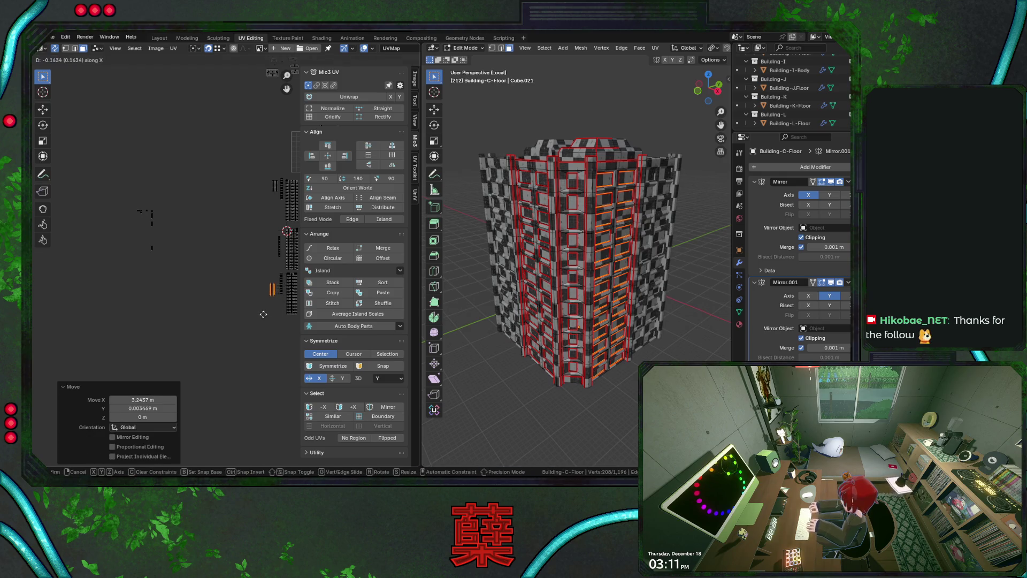
- Grid-sort the small left islands with wrap count 1 and move them into place
left_click_drag(123, 202, 201, 274)
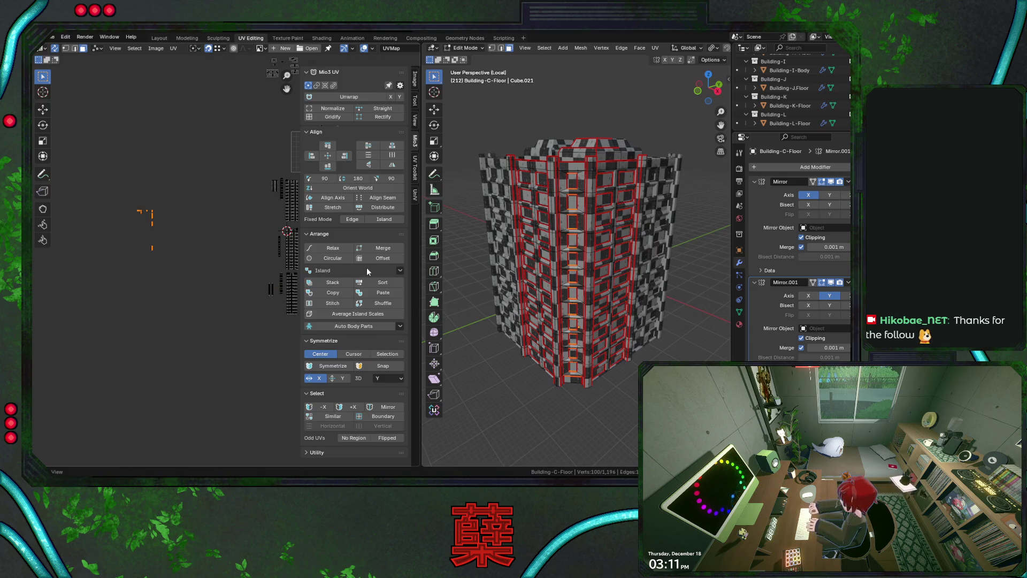
left_click(400, 270)
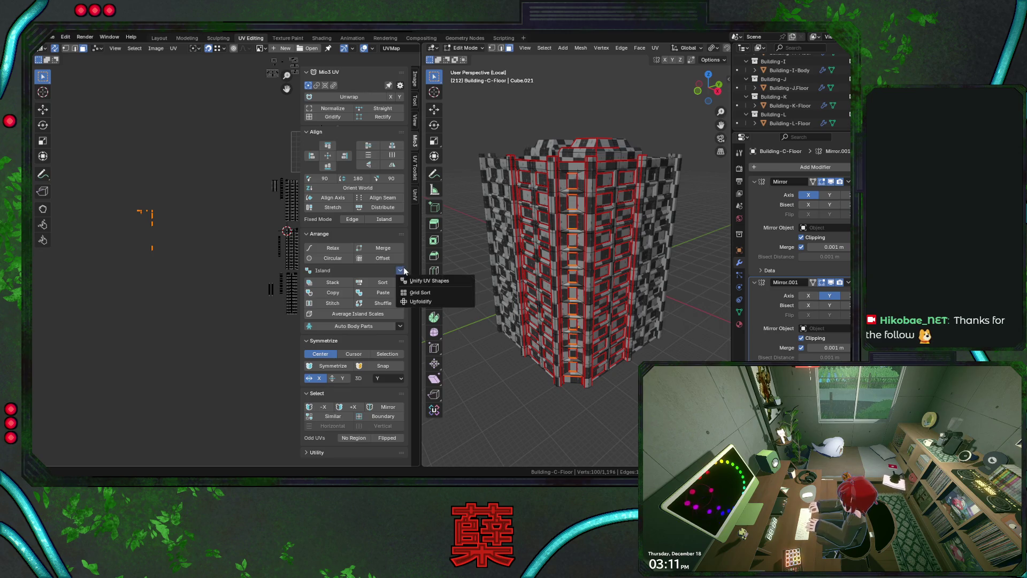
left_click(423, 293)
left_click(125, 437)
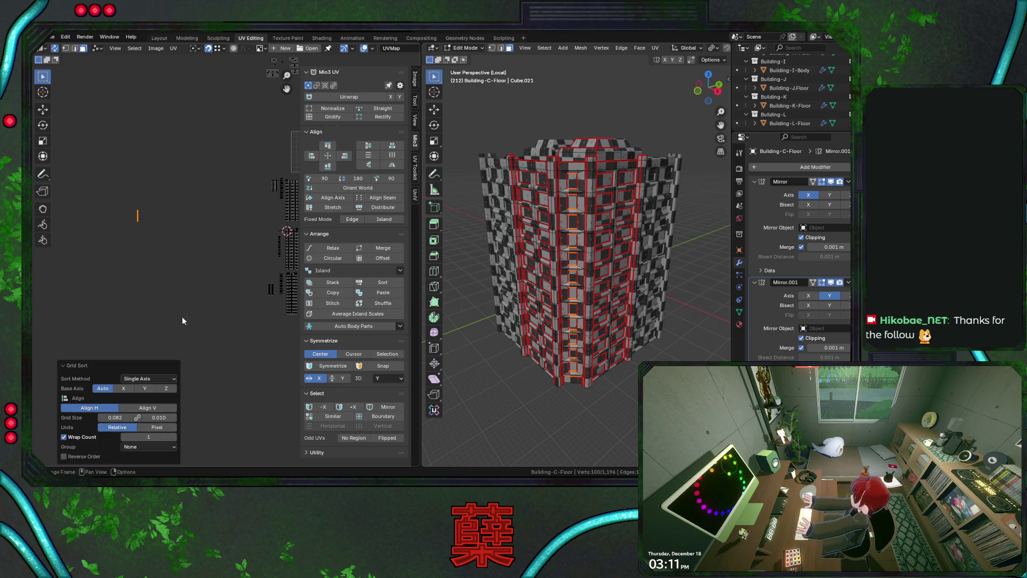
key("g")
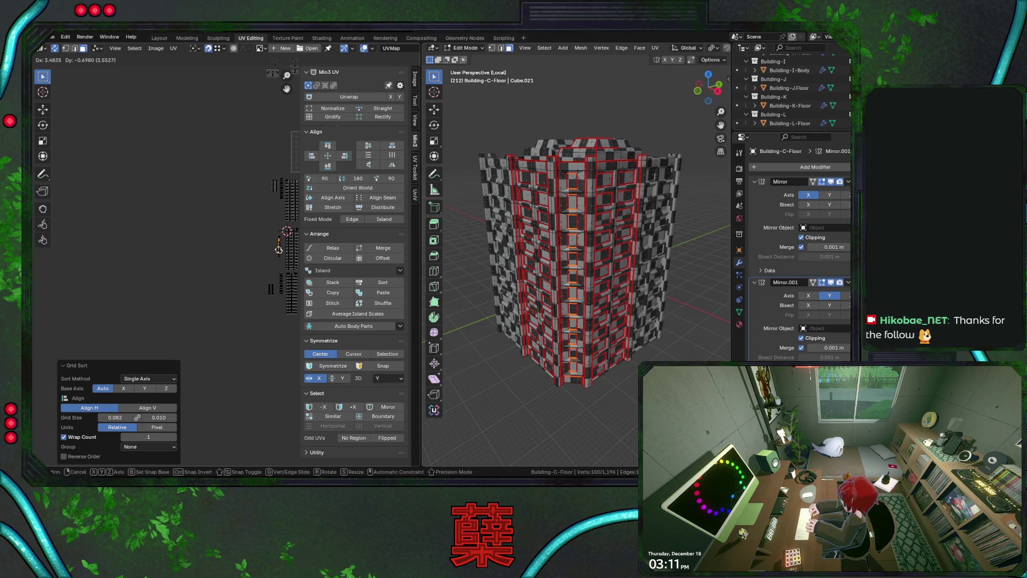
left_click(268, 251)
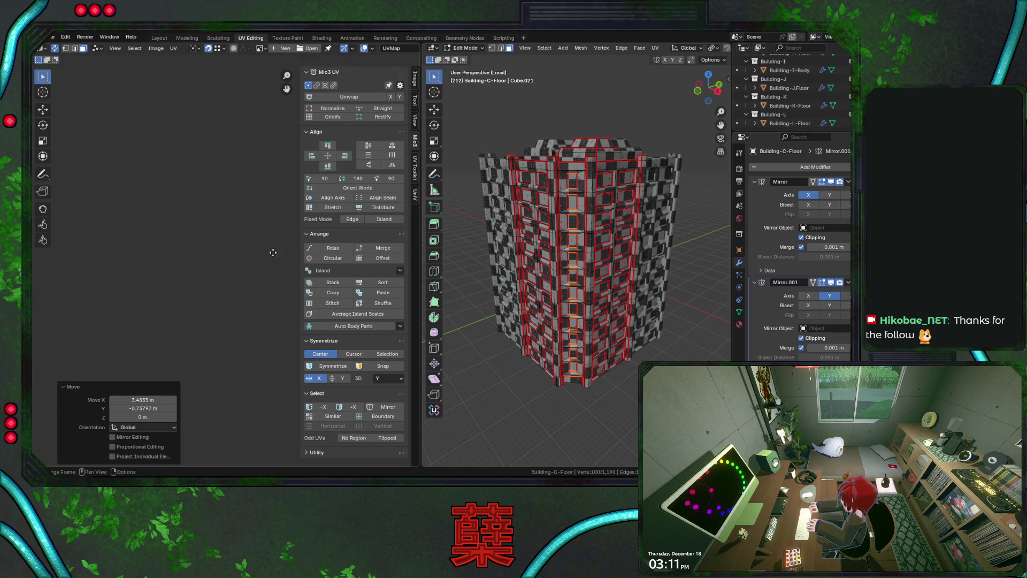
- Align the long strip island to its axis and rotate it 90°
scroll(273, 252, "up", 3)
left_click(121, 290)
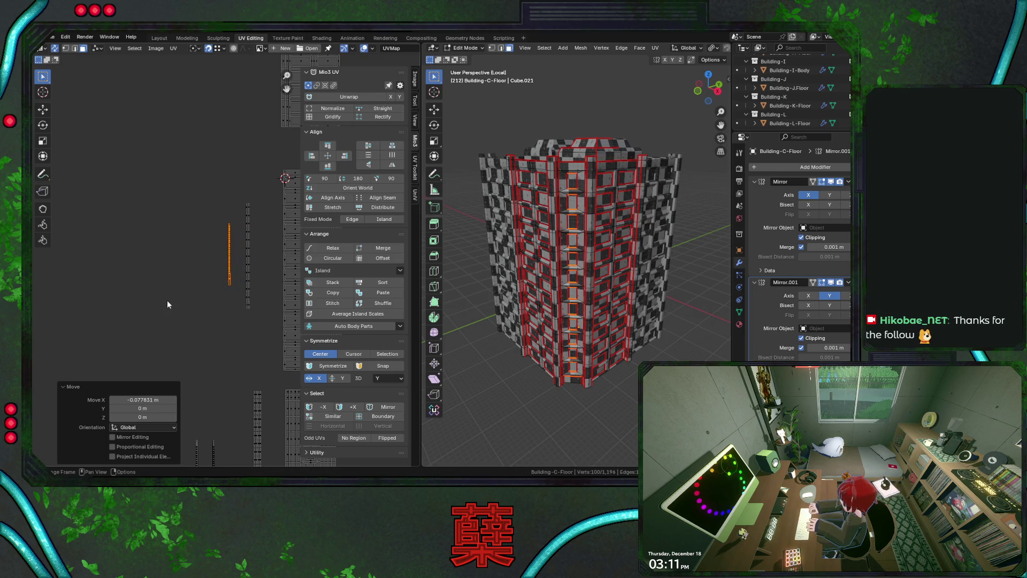
scroll(219, 281, "up", 5)
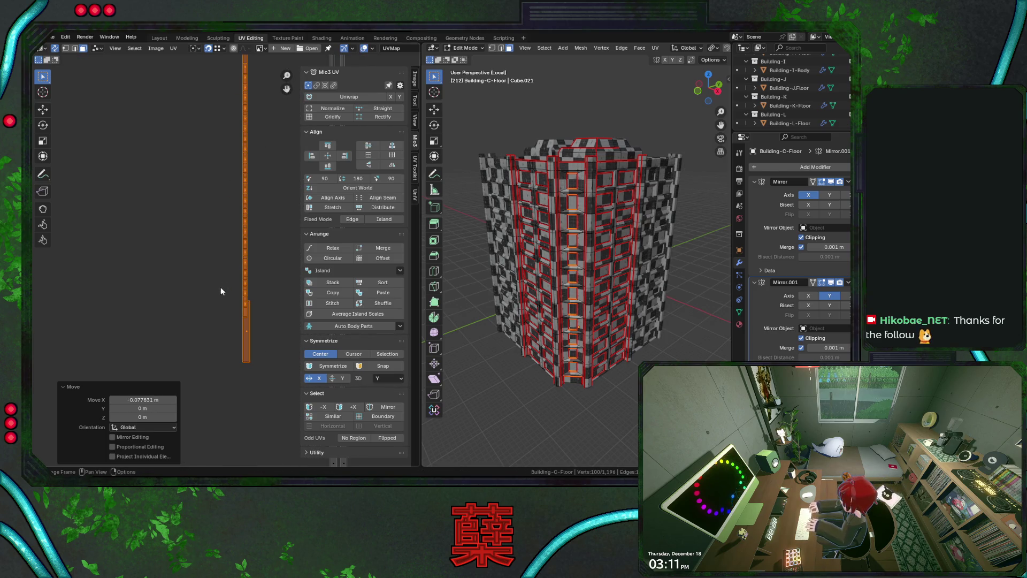
left_click(349, 195)
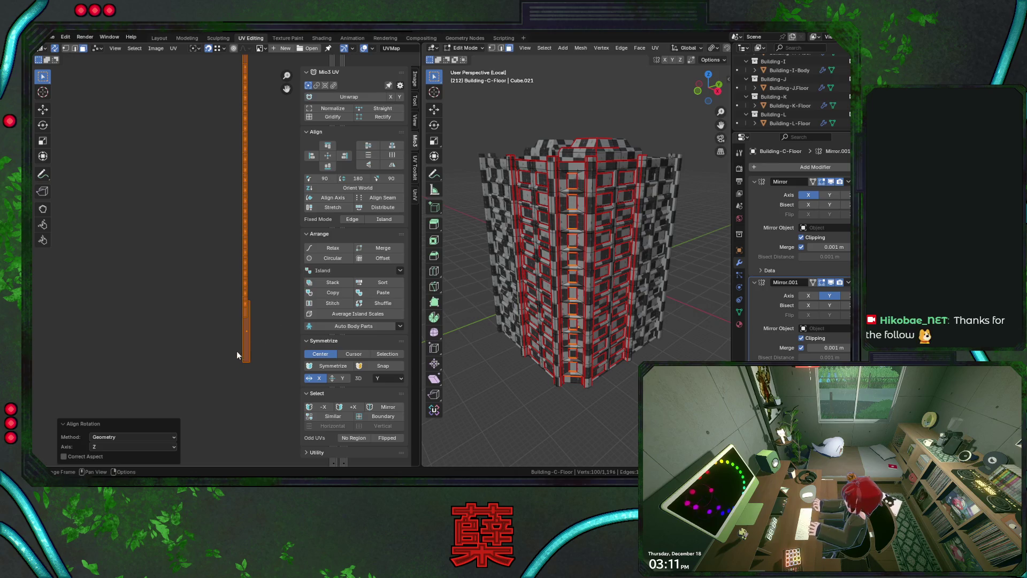
scroll(214, 280, "down", 2)
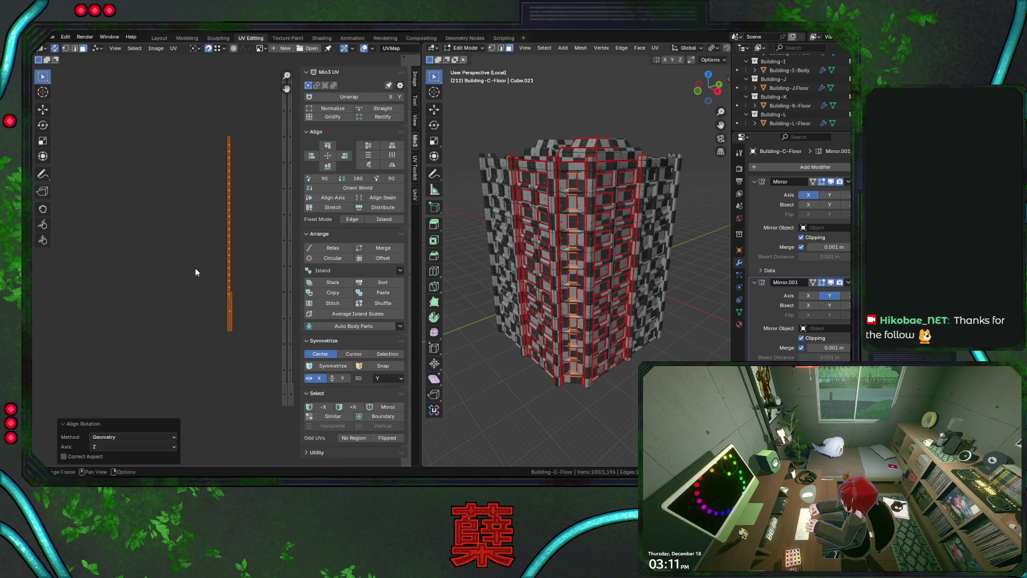
type("r90")
key("Return")
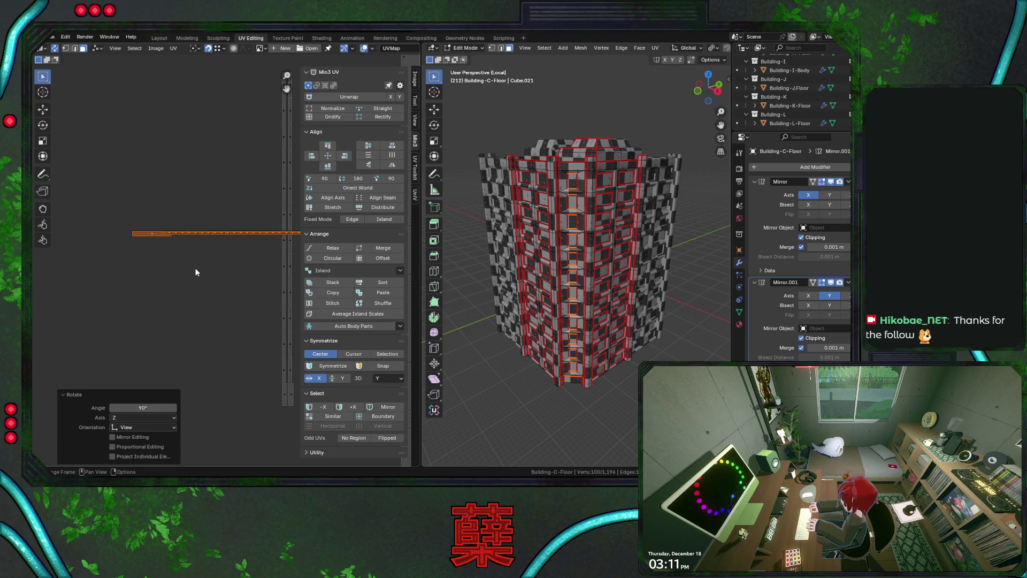
- Grid-sort the rotated strip into a column, reposition it, and save
left_click(400, 270)
left_click(413, 293)
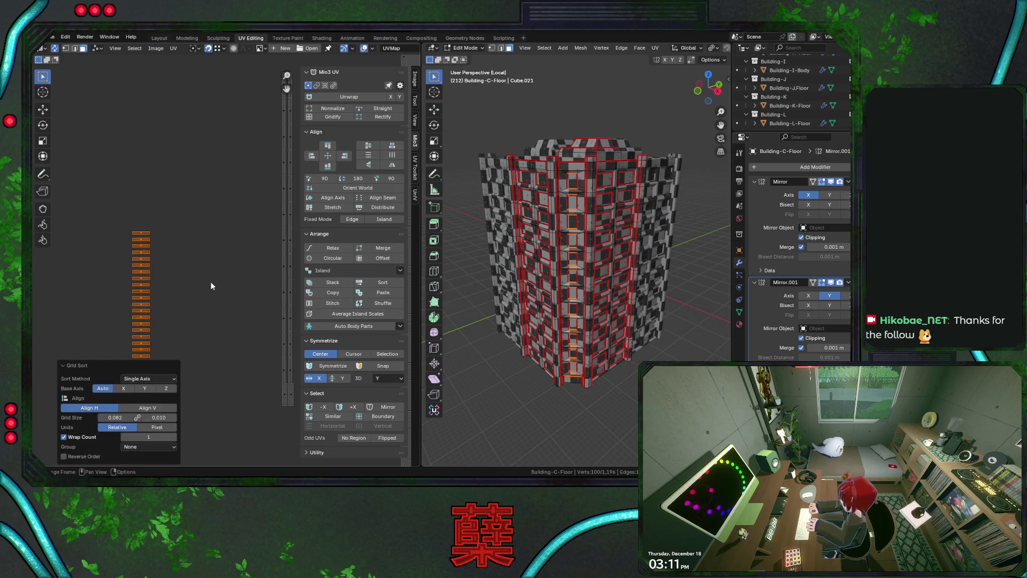
key("g")
left_click(264, 209)
scroll(253, 260, "down", 10)
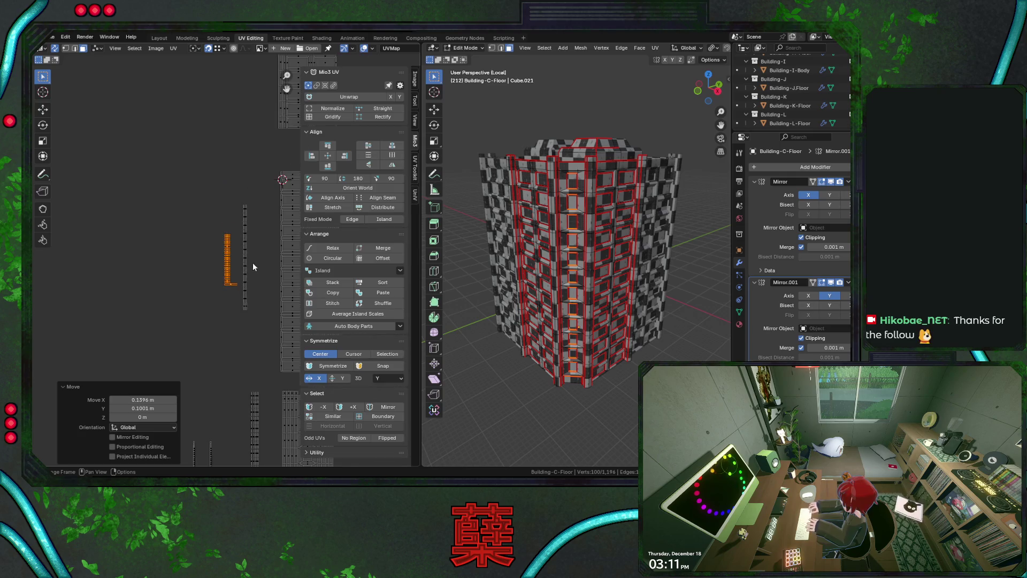
key("ctrl+s")
- Rotate the two long vertical strips 90° to lie horizontal
scroll(199, 310, "up", 5)
middle_click_drag(210, 300, 267, 230)
left_click_drag(178, 149, 263, 337)
type("r90")
key("Return")
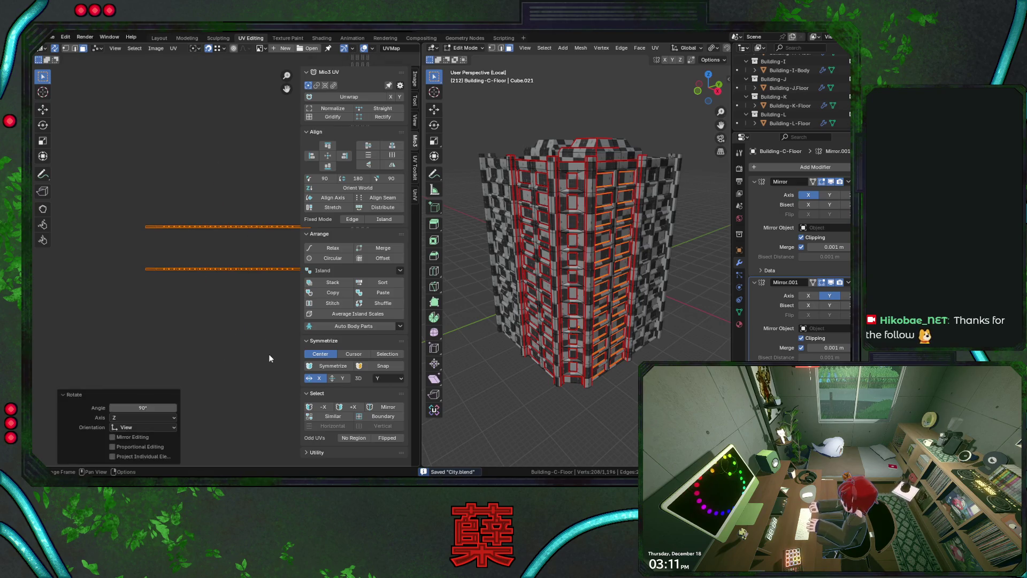
- Grid-sort the horizontal strips into a stack with Wrap Count 2
left_click(400, 270)
left_click(420, 292)
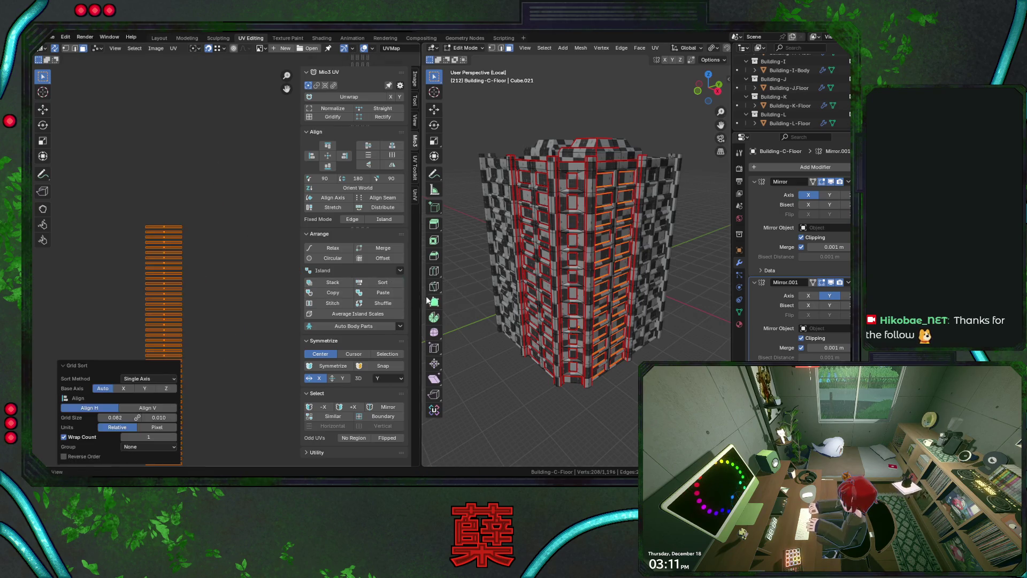
left_click(173, 437)
type("1")
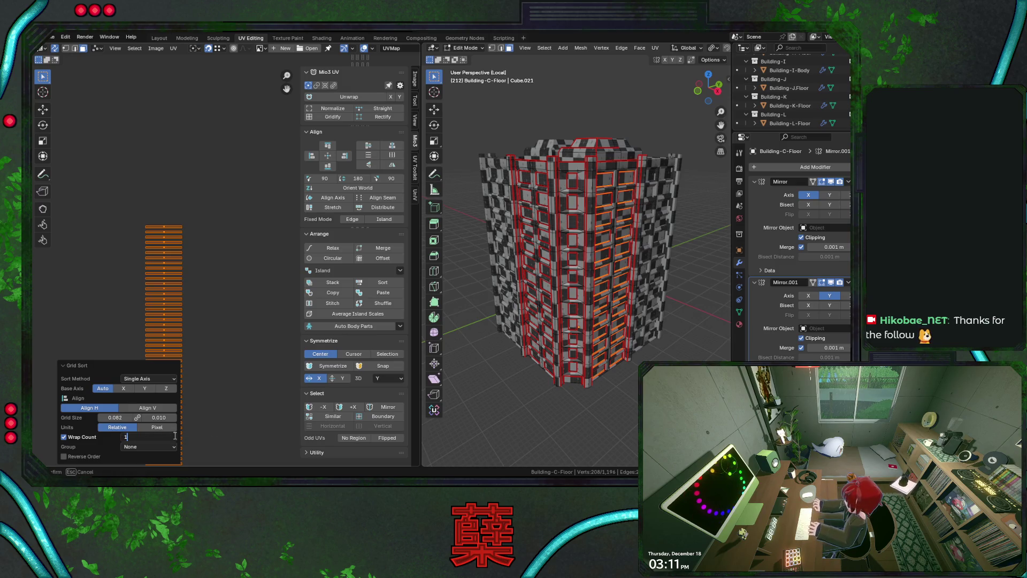
key("BackSpace")
type("2")
key("Return")
scroll(250, 358, "down", 3)
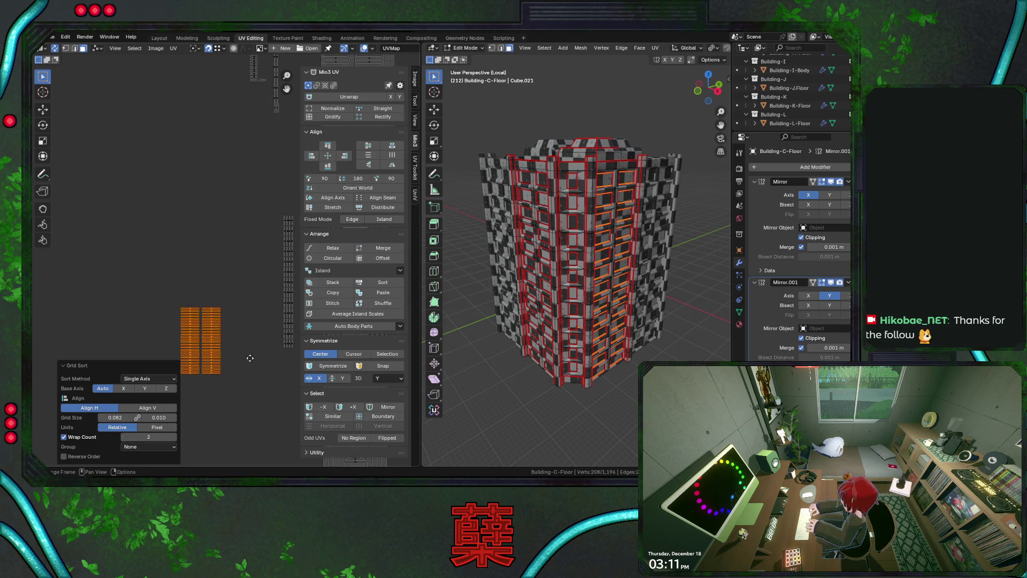
scroll(236, 305, "down", 2)
scroll(214, 276, "up", 2)
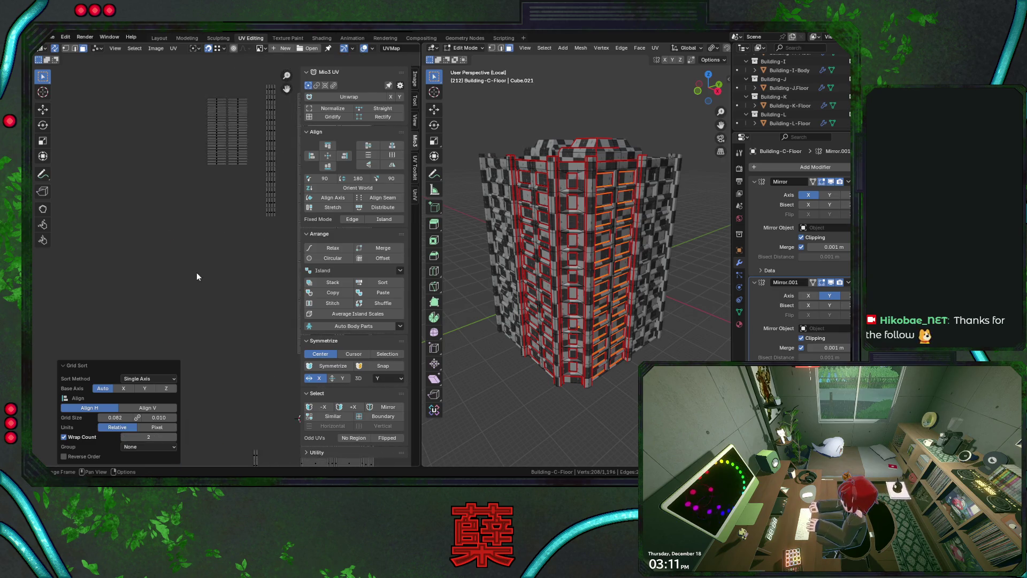
scroll(197, 268, "up", 2)
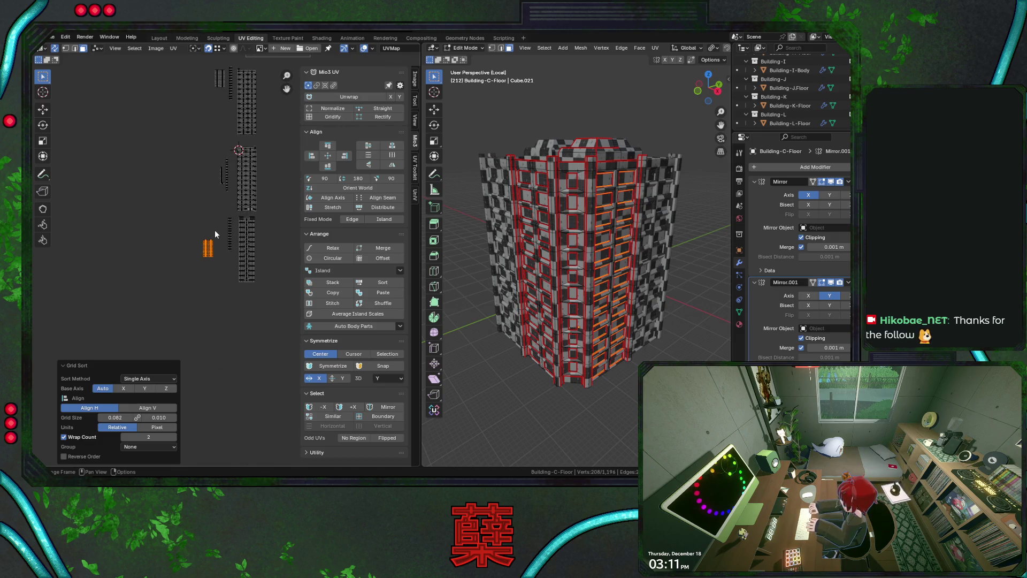
- Move the selected island beside the strips, deselect it, and save
key("g")
left_click(227, 219)
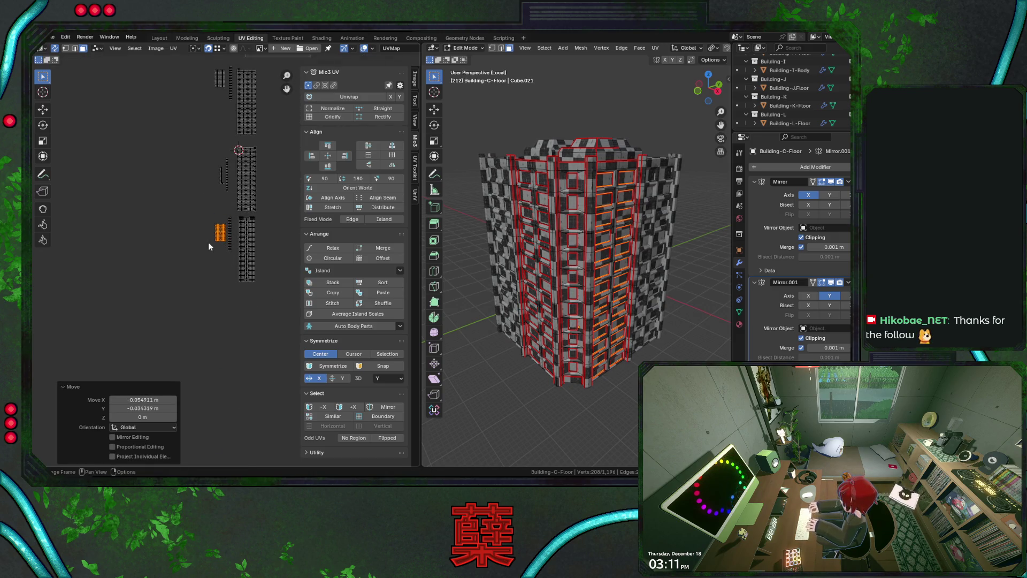
left_click(208, 242)
middle_click_drag(193, 198, 184, 249)
key("ctrl+s")
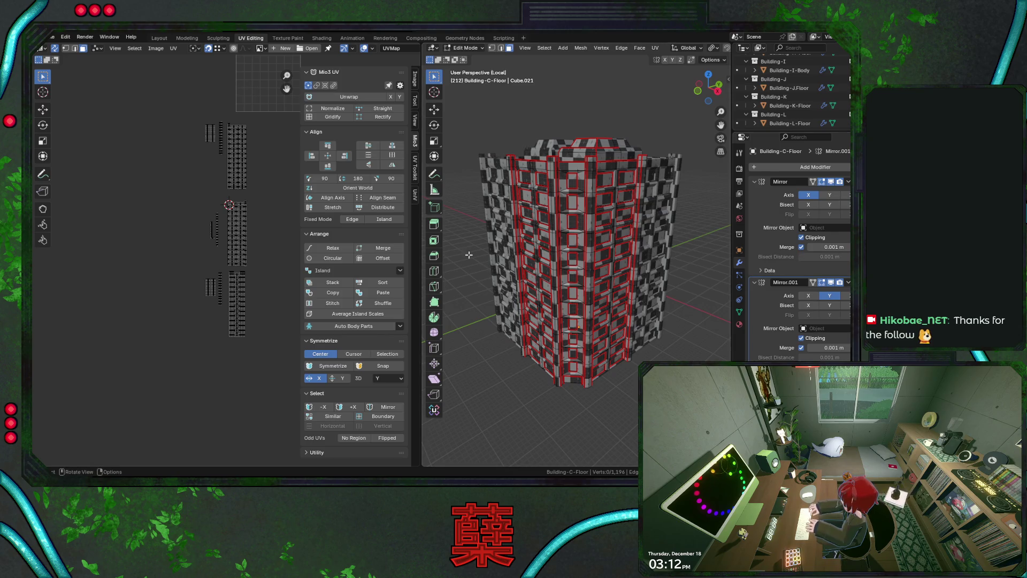
- Pan the UV view and save City.blend with Ctrl+S
middle_click_drag(205, 187, 183, 251)
key("ctrl+s")
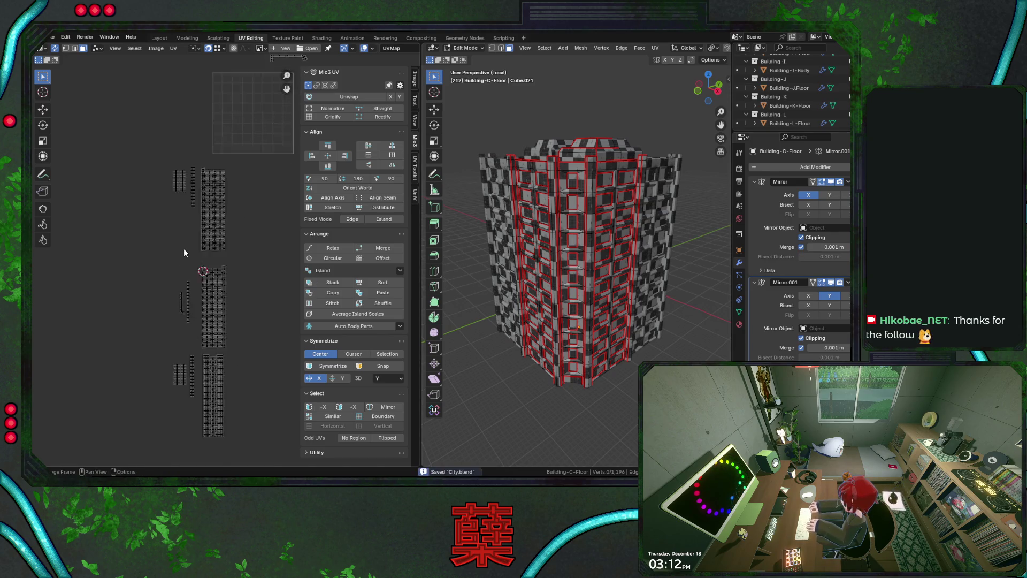
scroll(184, 248, "up", 5)
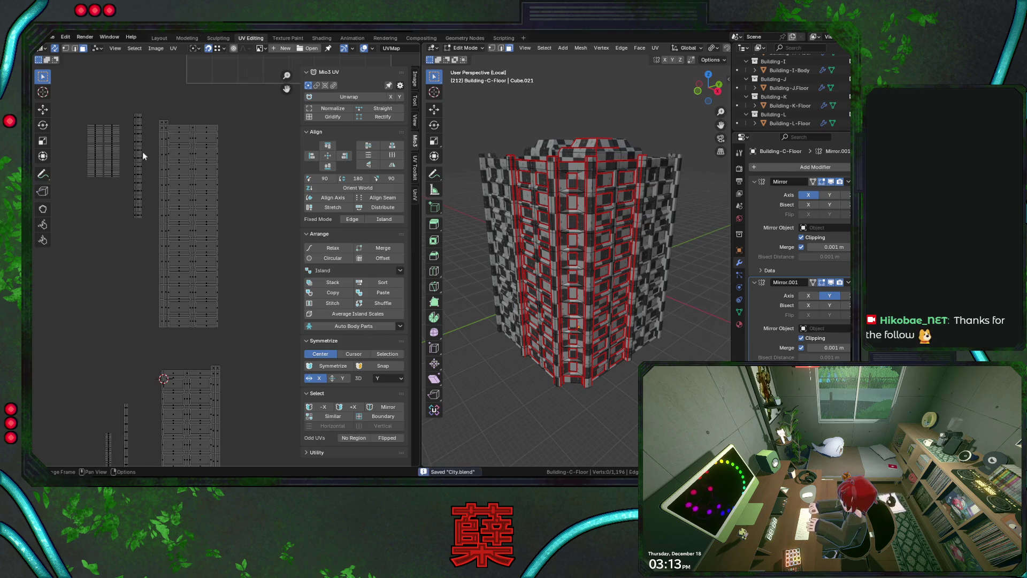
- Select the narrow orange strip island and move it downward
left_click_drag(130, 107, 156, 245)
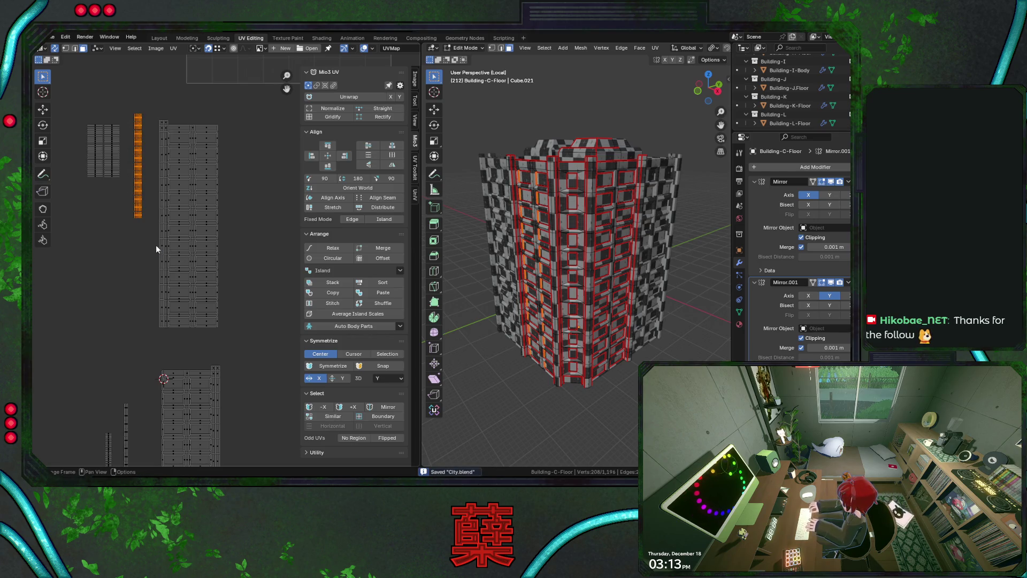
key("KP_1")
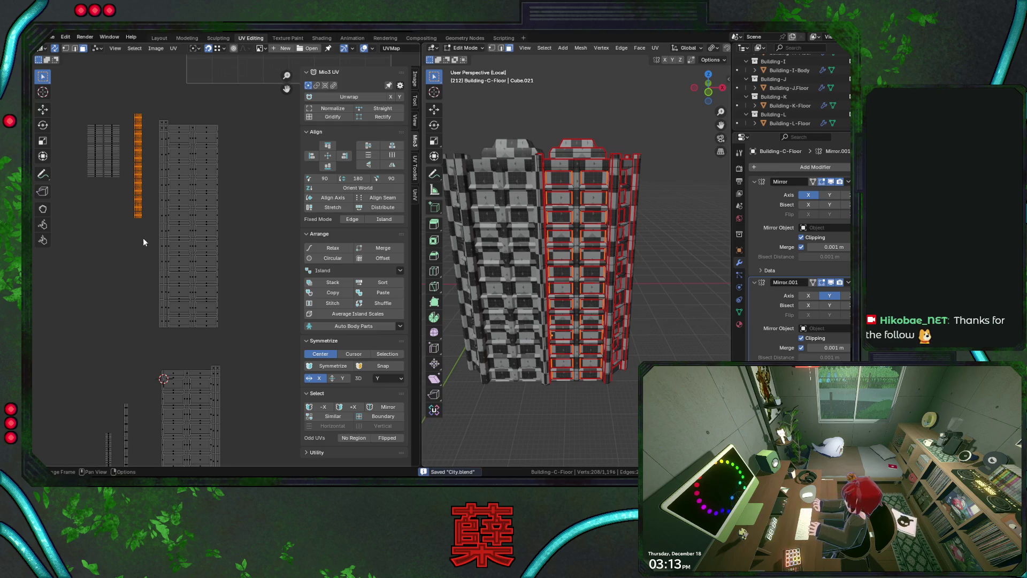
scroll(160, 243, "up", 3)
scroll(204, 249, "down", 1)
middle_click_drag(221, 226, 152, 250)
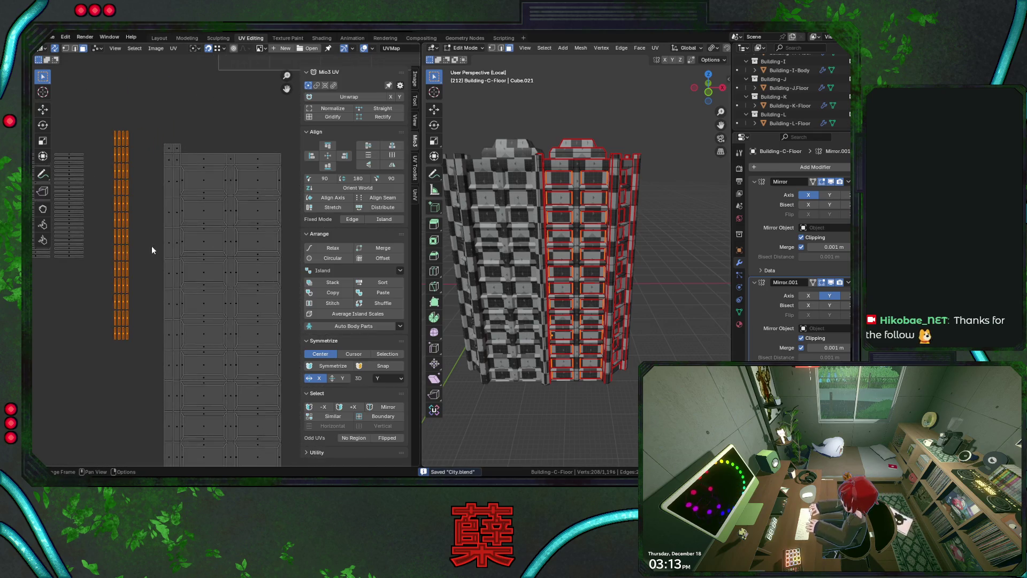
left_click_drag(110, 122, 133, 364)
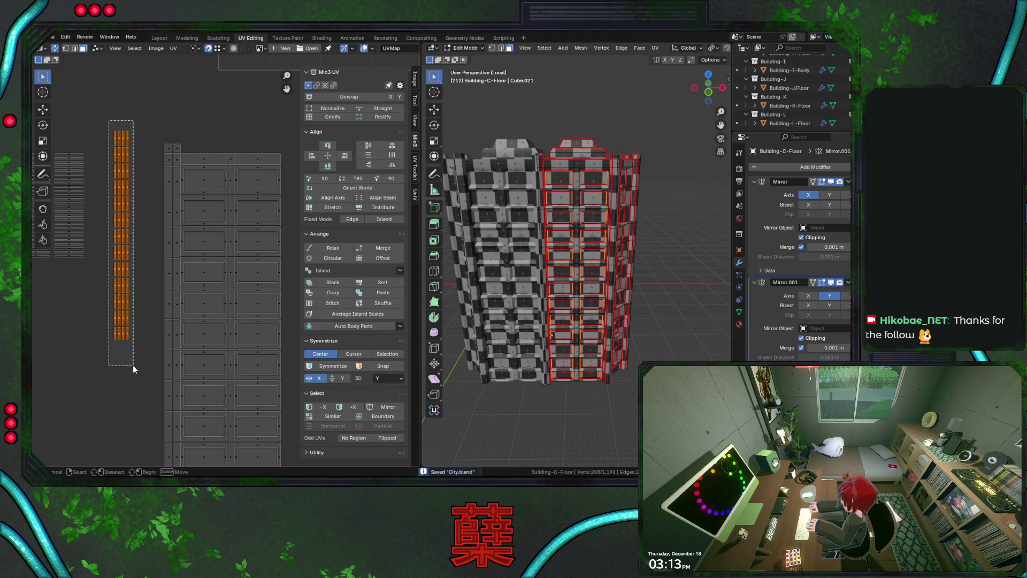
key("g")
left_click(124, 349)
- Move the strip's top piece 0.30262 by 0.25033 into a grid slot
left_click_drag(89, 226, 129, 248)
scroll(178, 241, "right", 2, "ctrl")
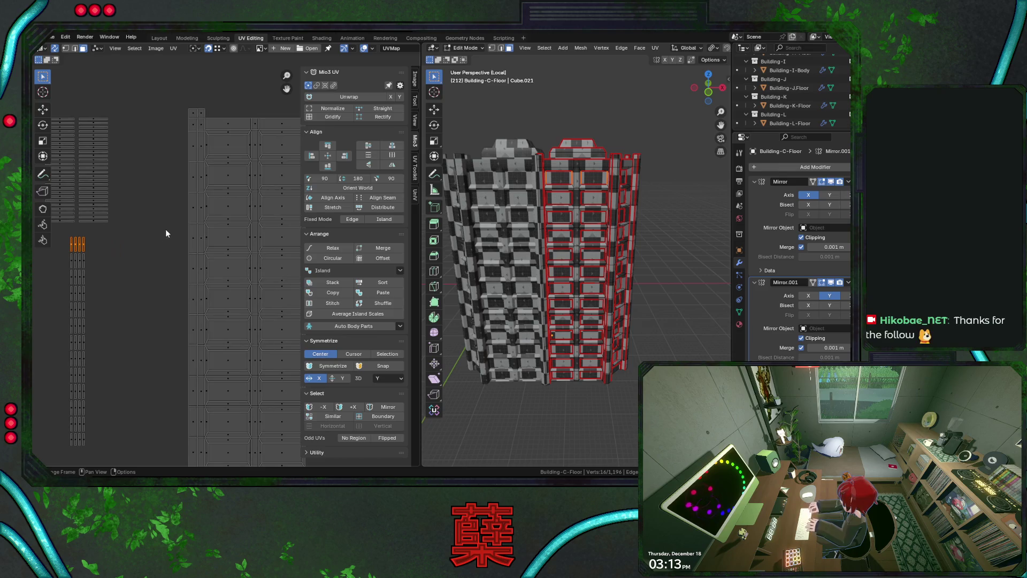
key("g")
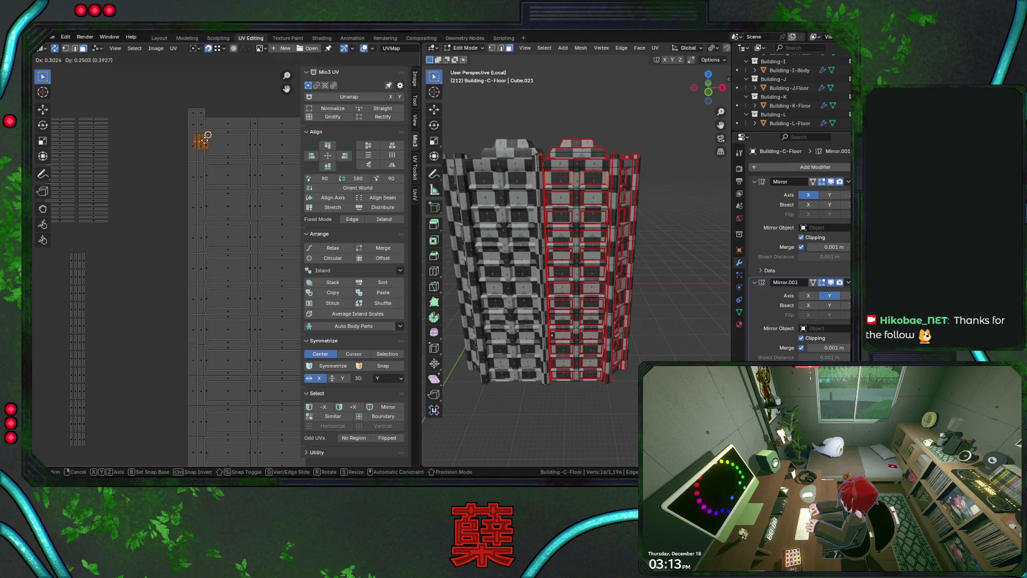
key("Escape")
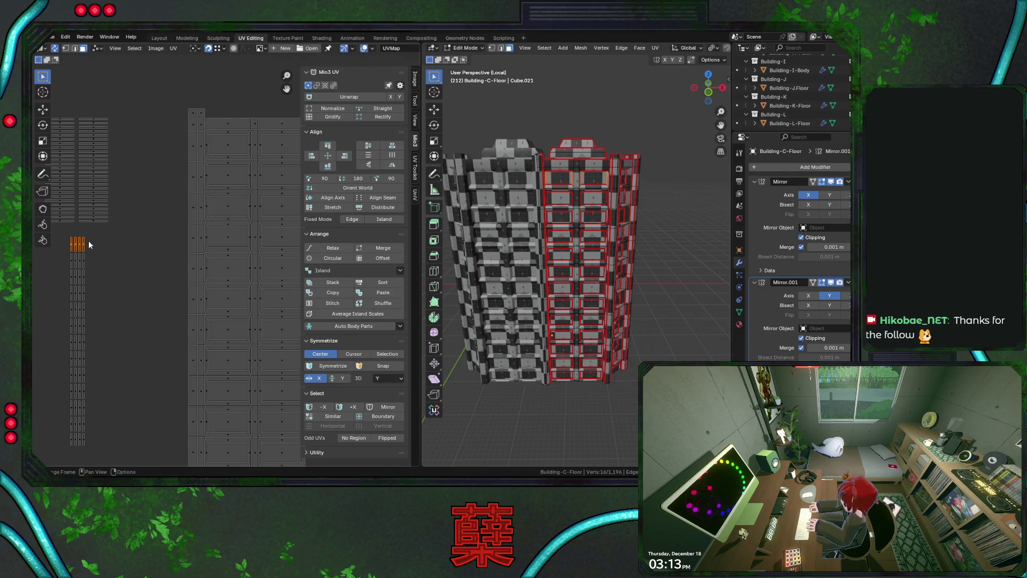
key("g")
left_click(207, 136)
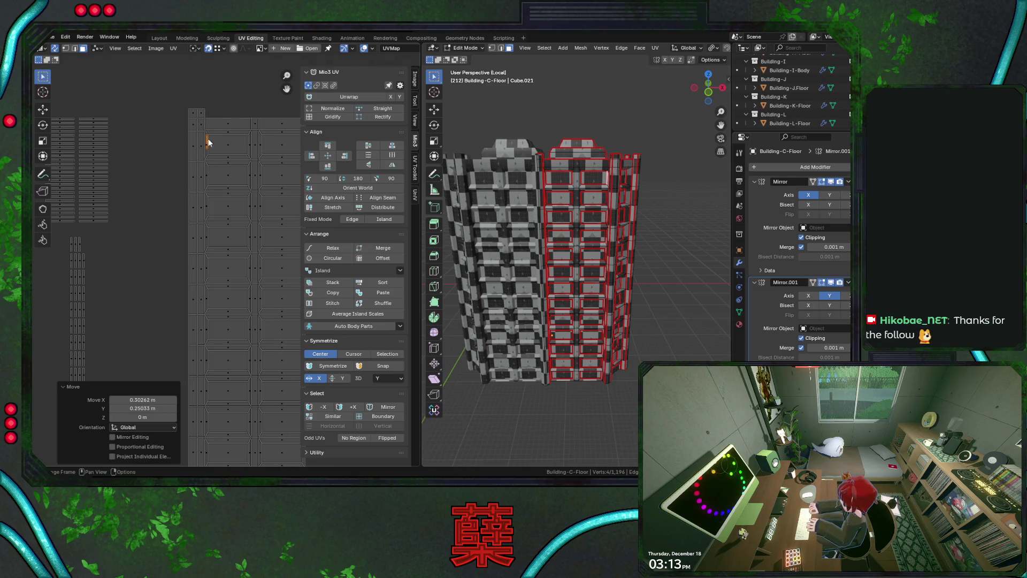
scroll(200, 216, "up", 2)
scroll(197, 214, "up", 4)
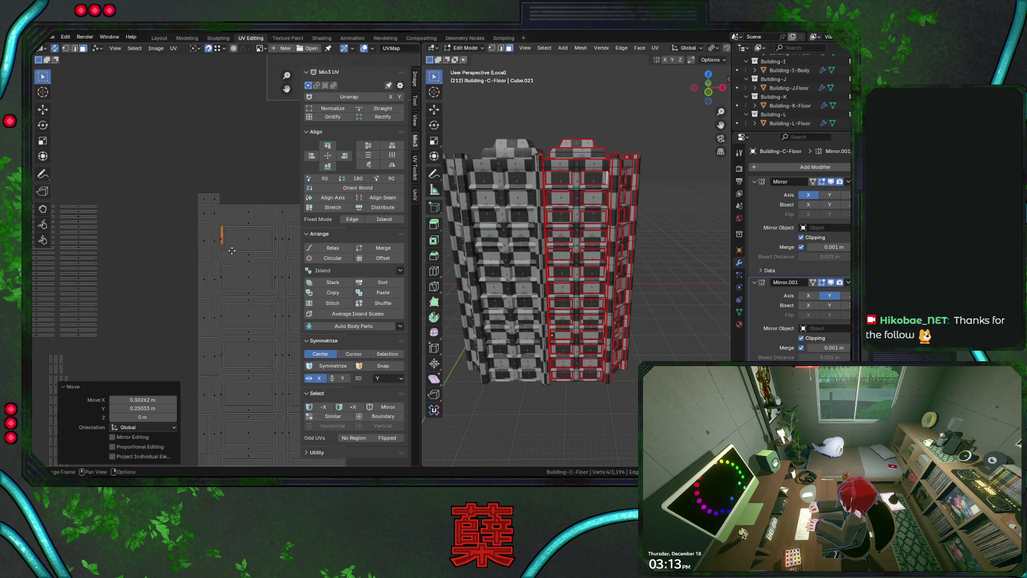
- Snap the 2D cursor to the selected strip, scale the strip around it, and save the file
left_click(55, 48)
key("shift+s")
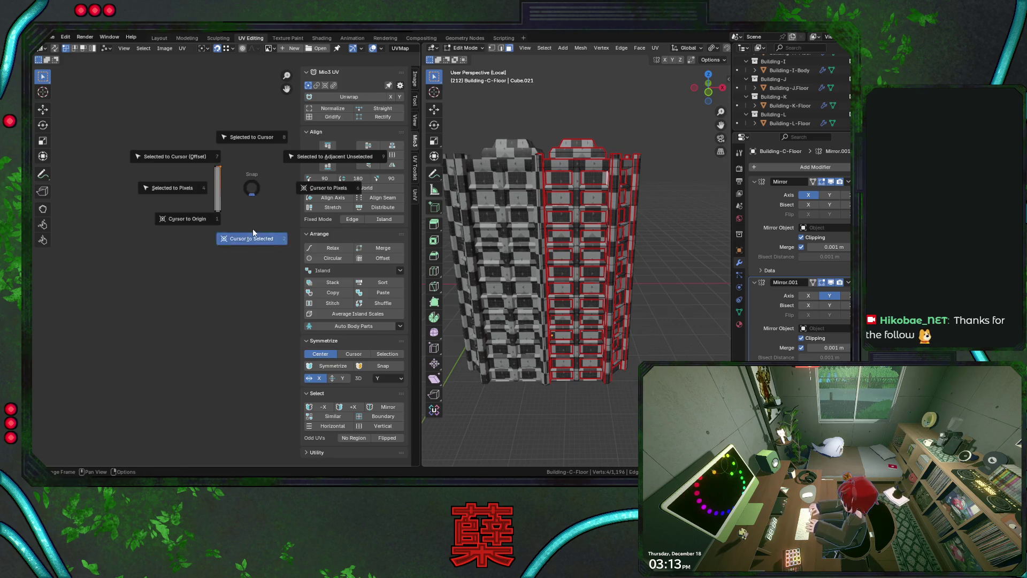
left_click(252, 229)
left_click(54, 48)
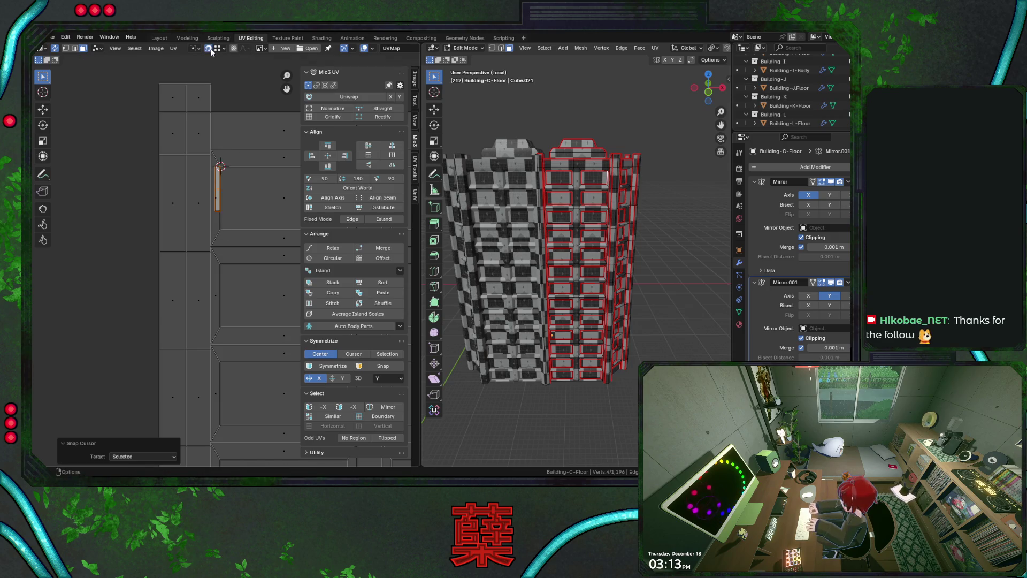
left_click(194, 49)
left_click(206, 91)
key("s")
left_click(220, 227)
key("ctrl+s")
- Switch the pivot to Bounding Box Center and set Scale X to 1.401 in the redo panel
left_click(193, 48)
left_click(203, 70)
scroll(243, 253, "down", 1)
left_click(167, 399)
key("Return")
scroll(136, 320, "down", 5)
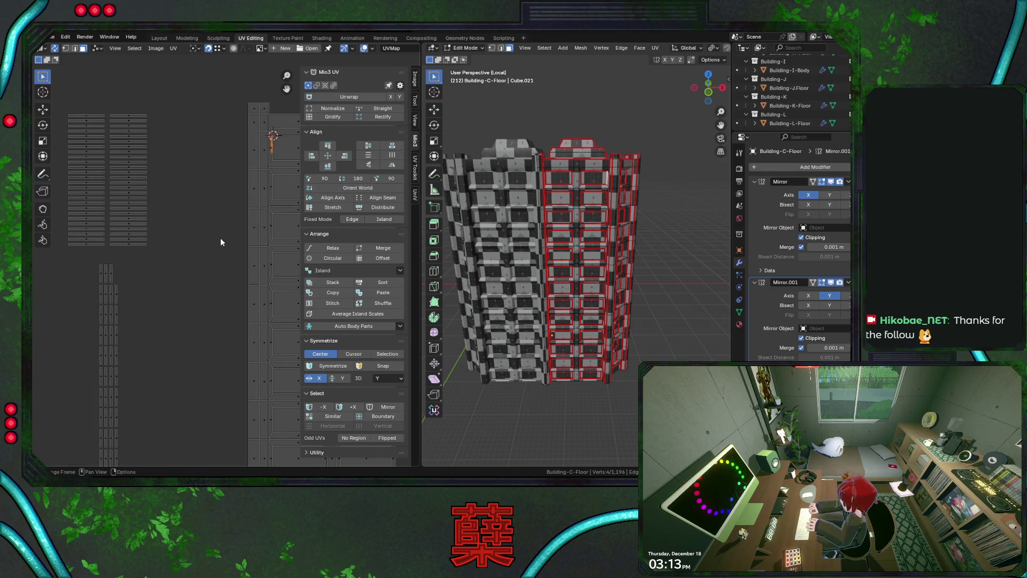
scroll(248, 178, "up", 1)
- Resize the strip again with Scale X and Scale Y both set to 1.401
mouse_move(259, 162)
middle_mouse_down()
mouse_move(194, 169)
mouse_move(182, 136)
middle_mouse_up()
left_click(195, 48)
left_click(206, 90)
key("shift+r")
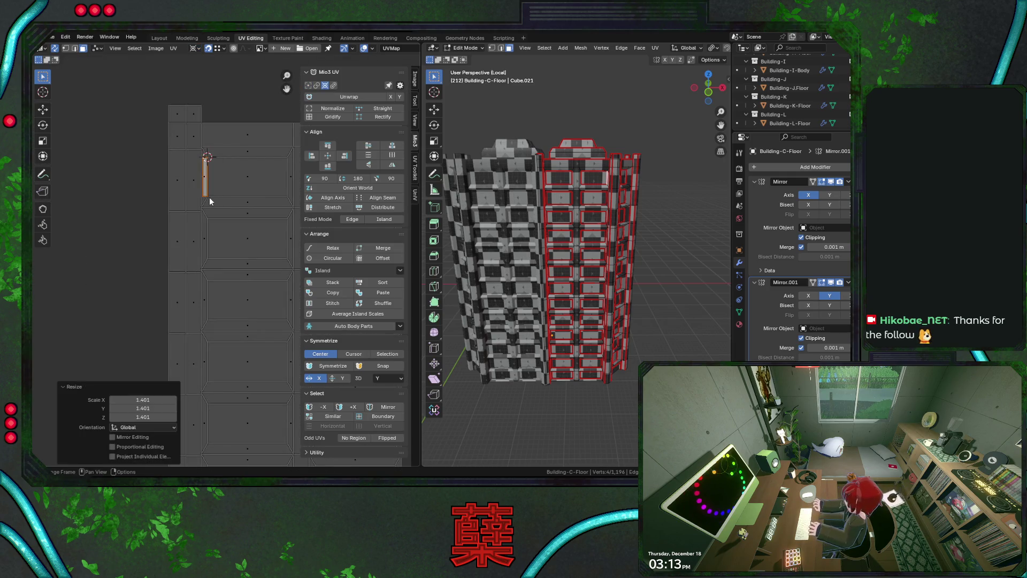
left_click(148, 400)
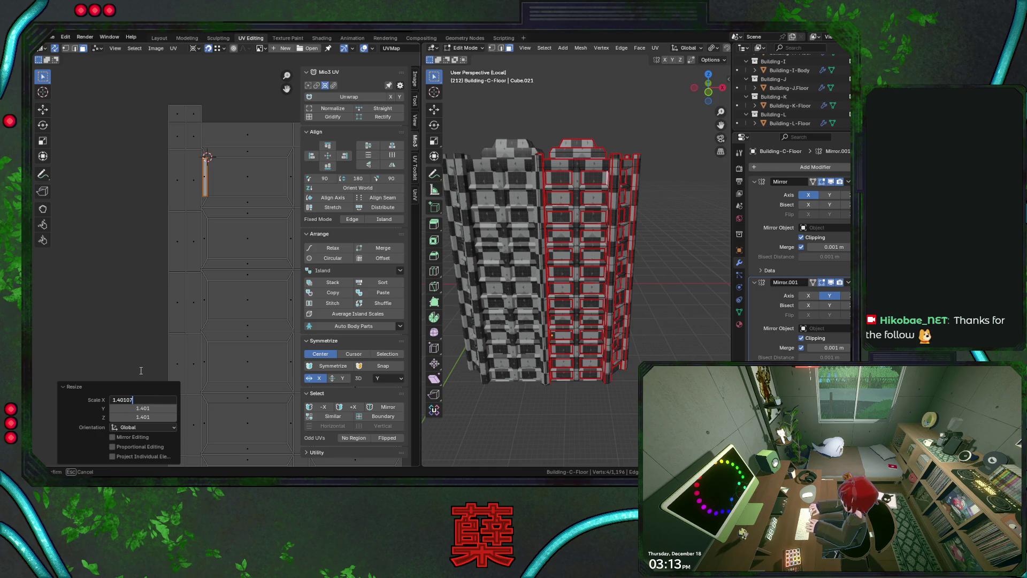
key("Return")
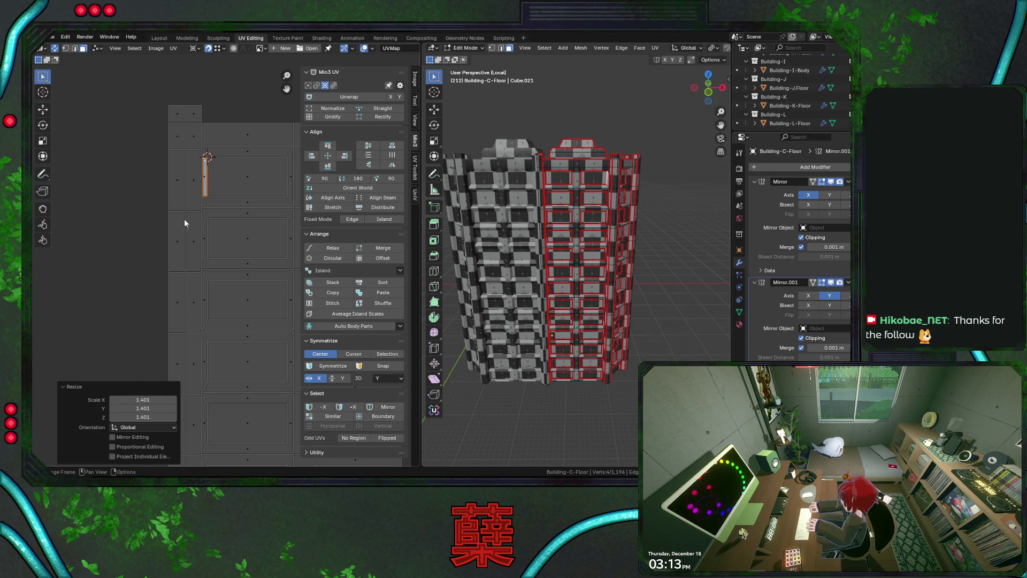
left_click(142, 408)
key("Return")
left_click(142, 400)
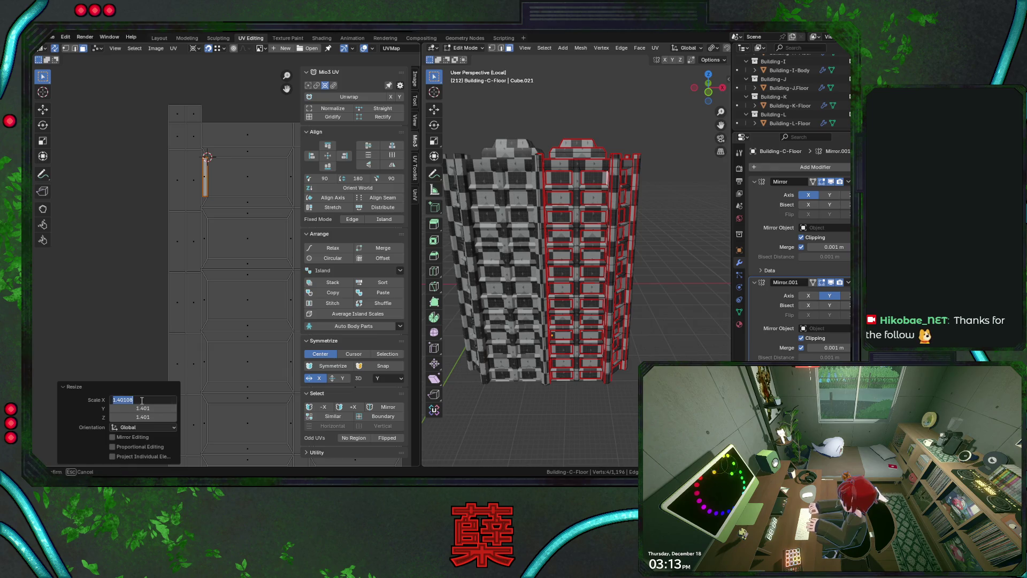
key("Return")
- Box-select the tall column of strip islands
scroll(138, 362, "down", 4)
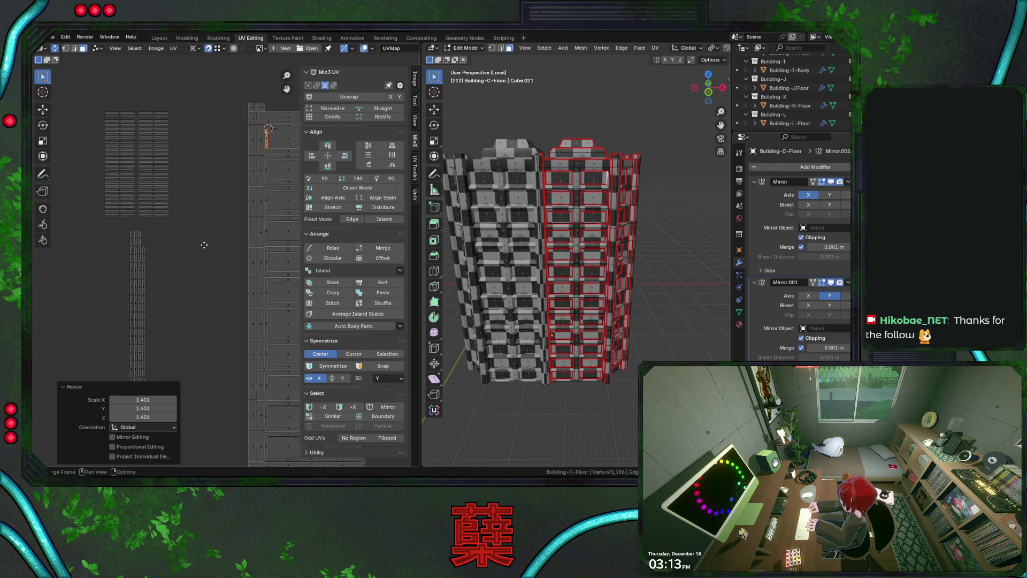
scroll(138, 227, "down", 2)
left_click_drag(140, 220, 195, 388)
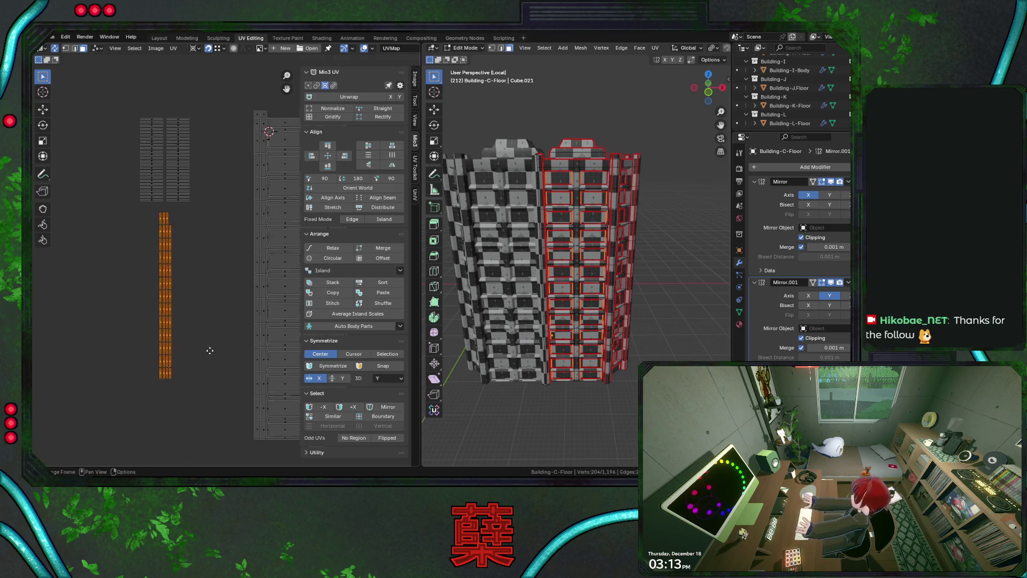
- Scale the tall column by 1.40108 on X, Y and Z around the 2D cursor, then reposition it
middle_click_drag(213, 219, 220, 173)
left_click(193, 49)
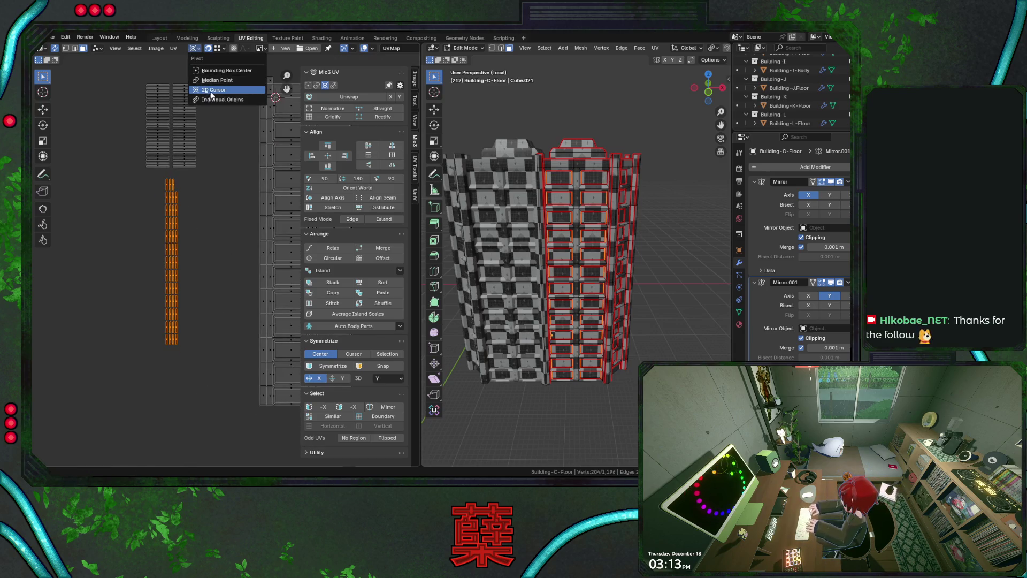
left_click(225, 84)
left_click(215, 276)
left_click(165, 400)
type("1.40108")
key("Tab")
type("1.40108")
key("Tab")
type("1.40108")
key("Return")
key("g")
left_click(228, 269)
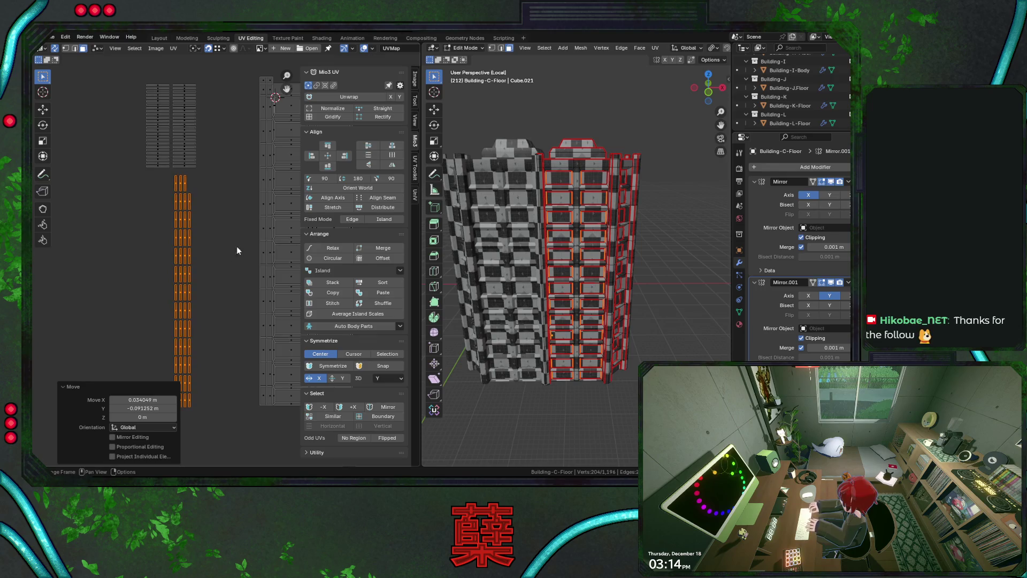
- Slide the small strip island horizontally in two small X nudges
middle_click_drag(242, 197, 212, 291)
left_click(244, 192)
scroll(245, 222, "down", 3, "shift")
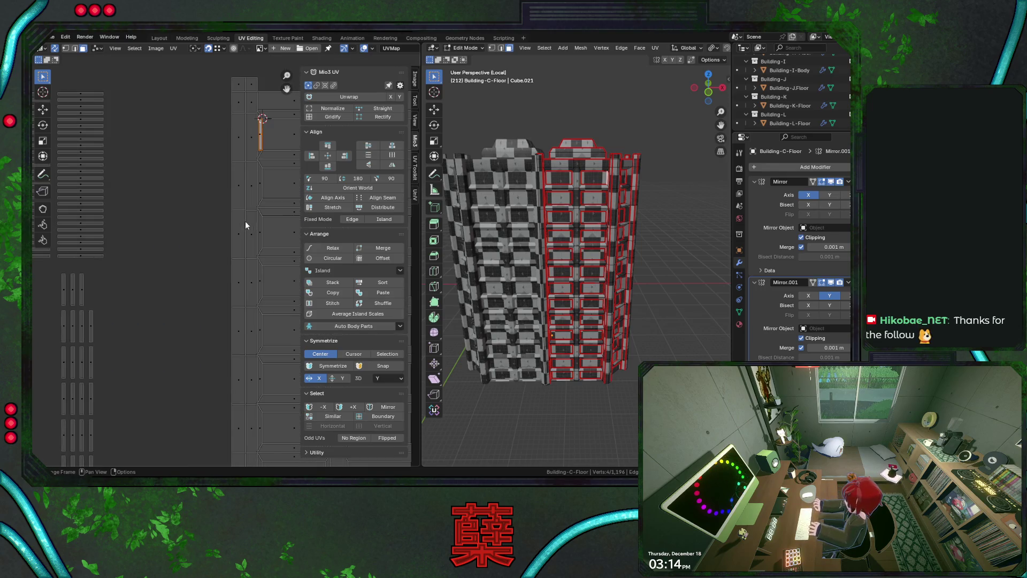
key("g")
key("x")
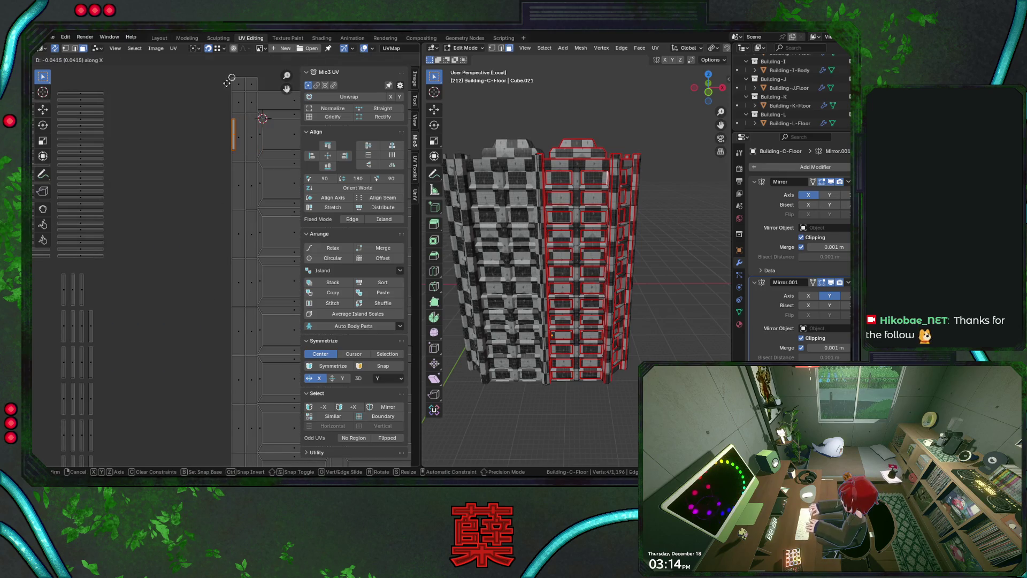
left_click(226, 80)
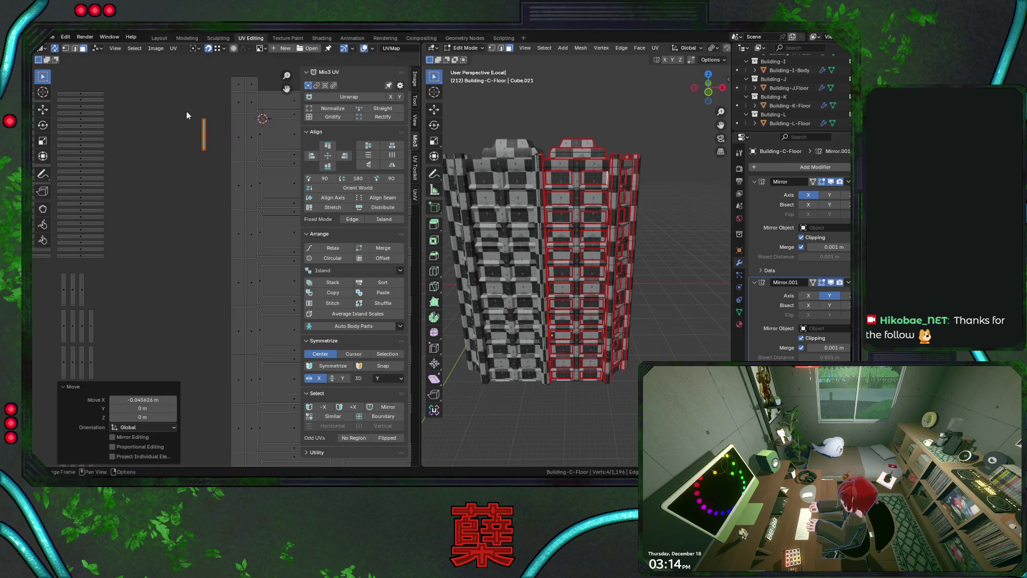
key("g")
key("x")
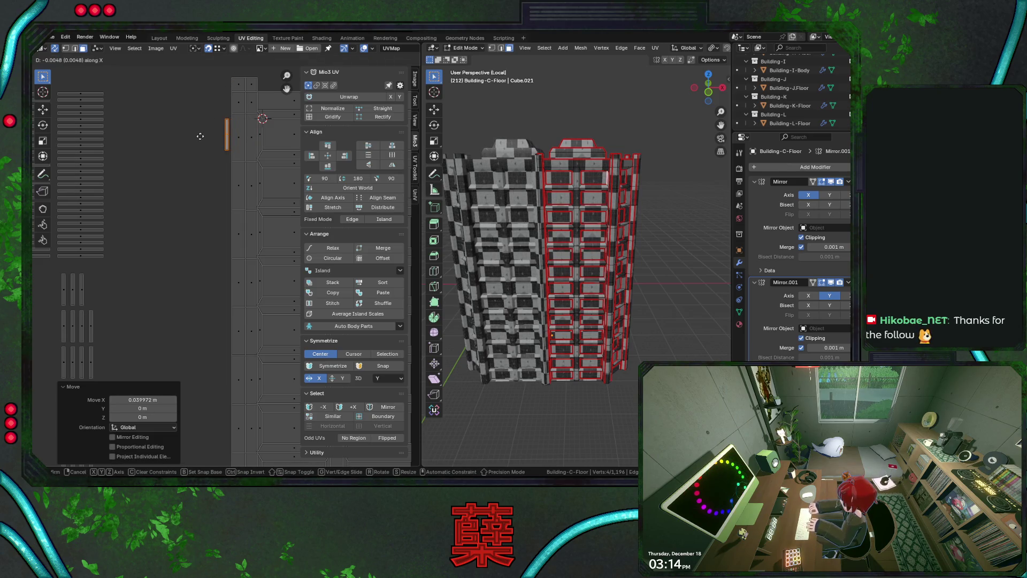
left_click(199, 135)
- Move the three-strip island beside the packed grid
scroll(211, 199, "down", 2)
scroll(212, 199, "down", 2)
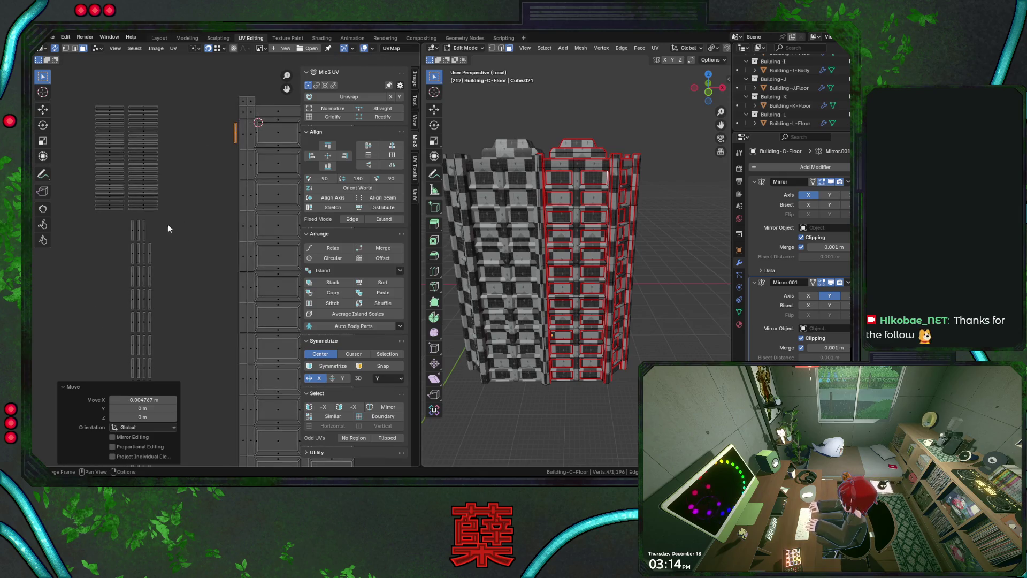
scroll(148, 224, "down", 1)
scroll(203, 191, "up", 1)
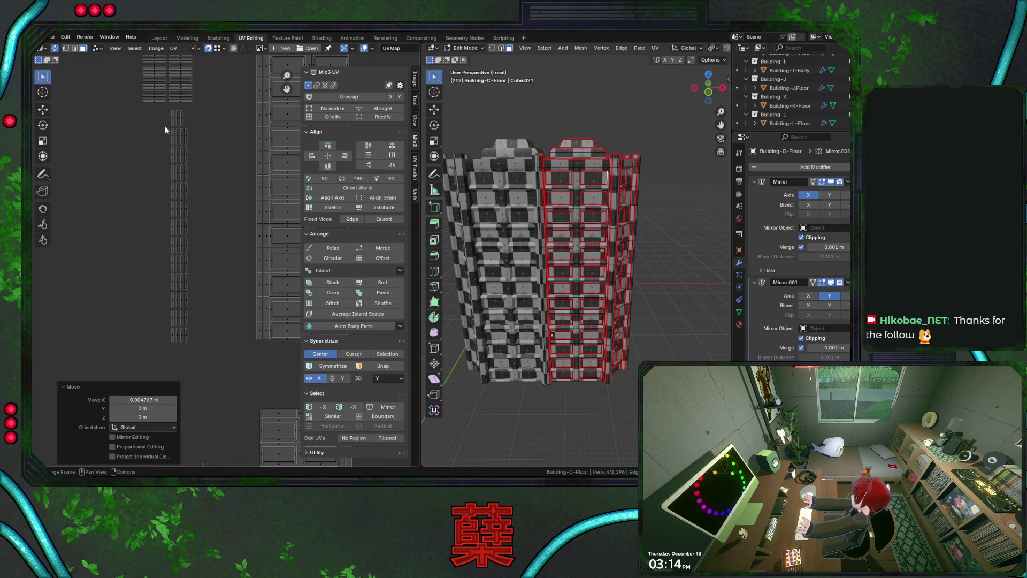
left_click(181, 124)
scroll(203, 128, "up", 3)
key("g")
left_click(230, 144)
scroll(207, 246, "up", 4)
middle_click_drag(204, 243, 179, 178)
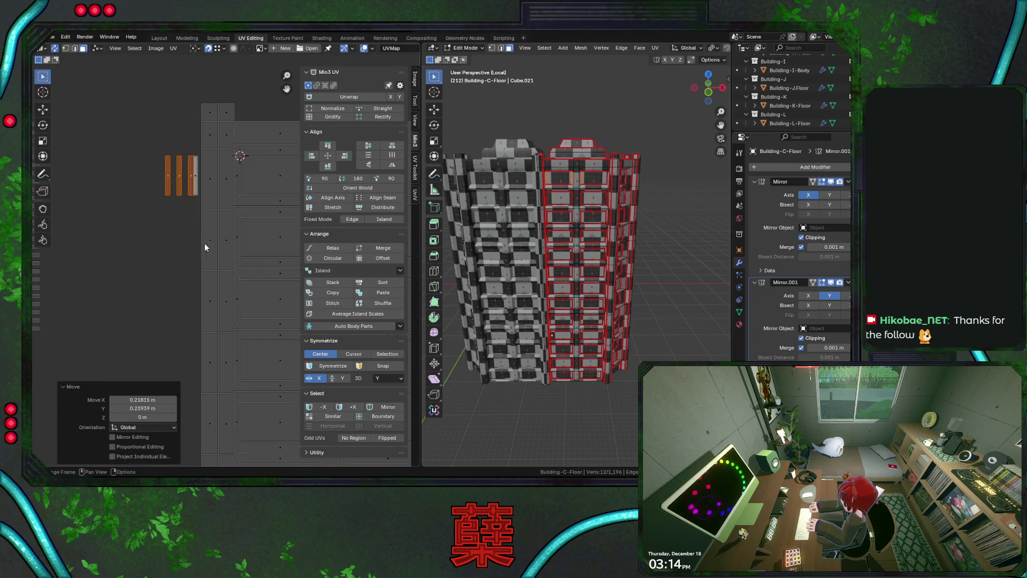
- Nudge the middle strip slightly right along X in two steps
left_click(179, 178)
key("g")
key("x")
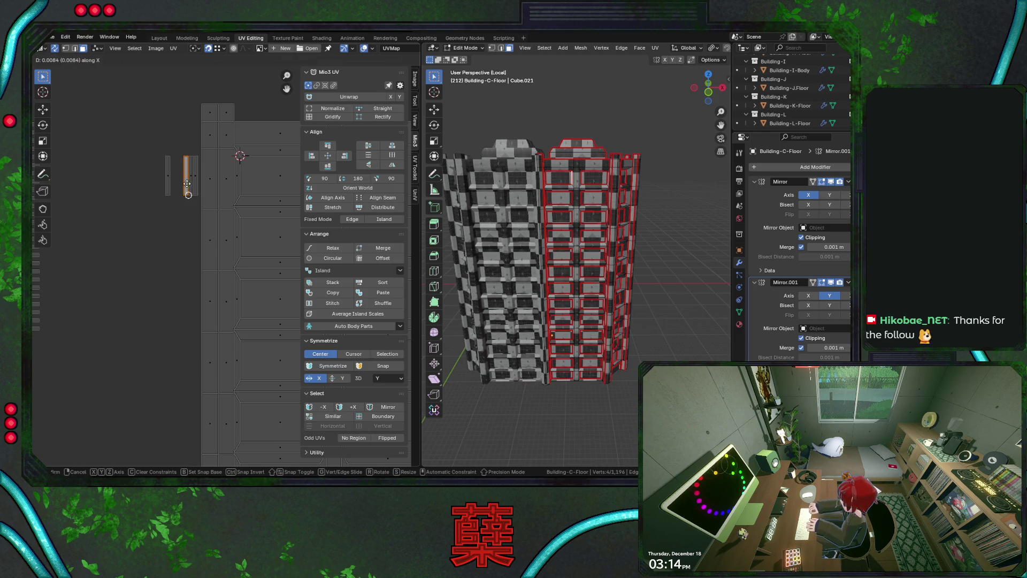
left_click(188, 190)
key("g")
key("x")
left_click(190, 190)
- Select all the strip islands and shift them slightly right along X
scroll(187, 245, "down", 3)
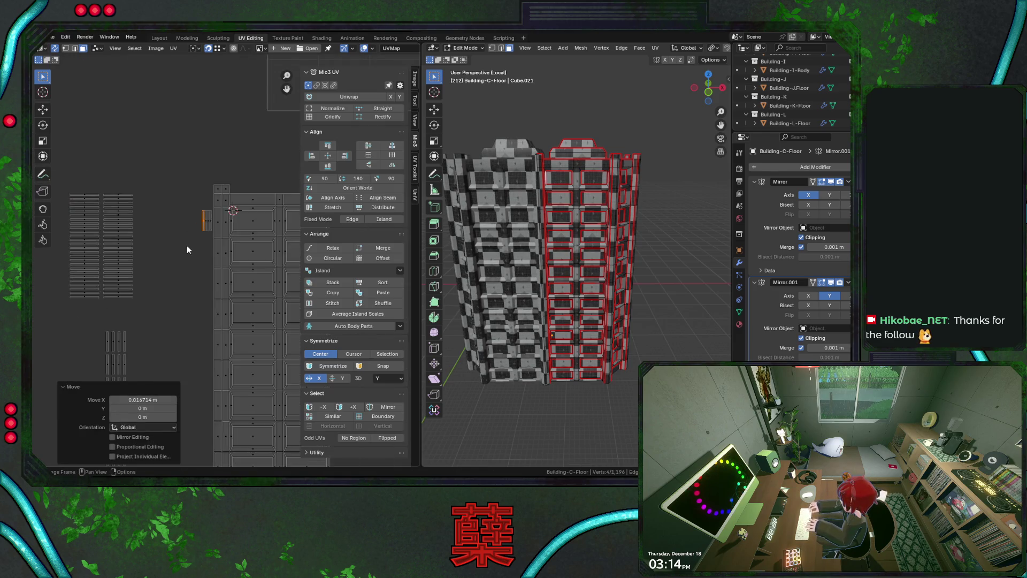
middle_click_drag(187, 245, 203, 179)
scroll(158, 207, "up", 1)
middle_click_drag(157, 207, 168, 86)
mouse_move(168, 86)
left_mouse_down()
mouse_move(198, 323)
mouse_move(188, 368)
left_mouse_up()
key("g")
key("x")
left_click(188, 366)
- Deselect one column at a time, nudging the remaining strips right, then narrow selection to the top strip
left_click_drag(187, 90, 223, 413, "ctrl")
key("g")
key("x")
left_click(187, 359)
left_click_drag(183, 89, 226, 366, "ctrl")
key("g")
key("x")
left_click(191, 322)
middle_click_drag(190, 320, 159, 444)
left_click_drag(155, 216, 184, 256)
middle_click_drag(217, 189, 195, 220)
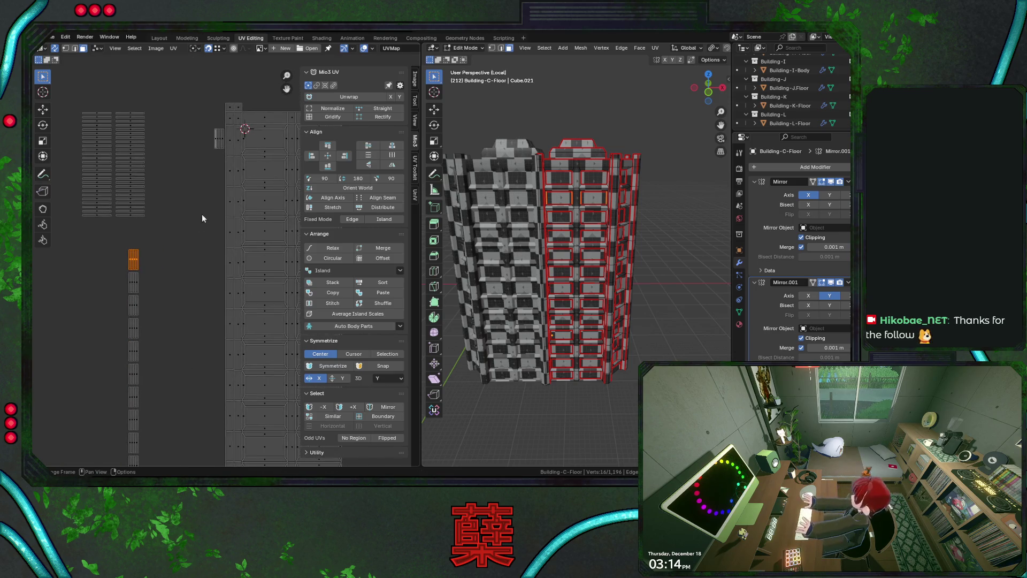
- Move the first strip island up beside the packed grid and slide it left into the gap
left_click_drag(133, 259, 244, 166)
key("g")
key("x")
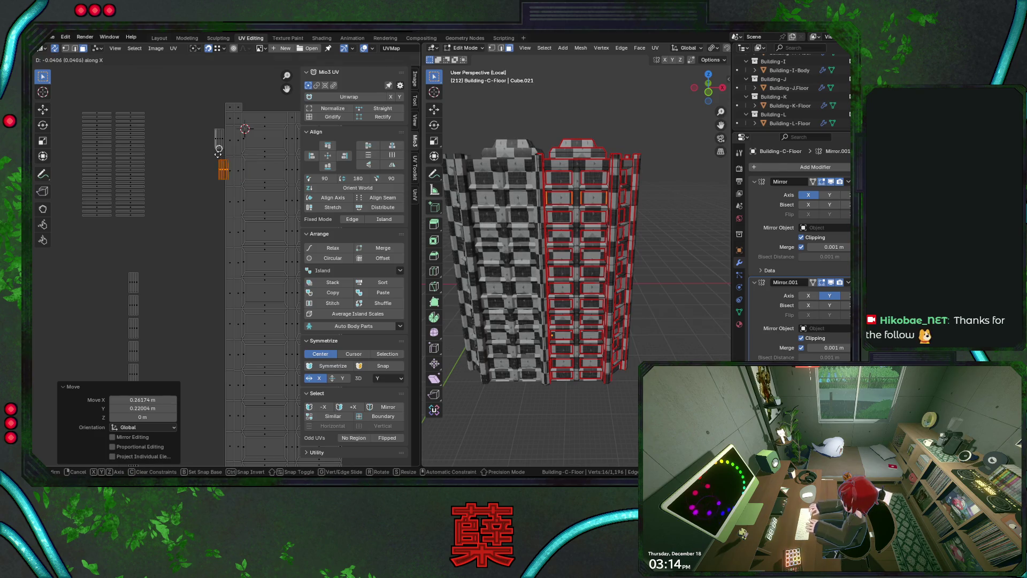
key("Escape")
key("ctrl+z")
key("g")
left_click(236, 194)
key("g")
key("x")
left_click(215, 193)
- Bring the small island from below up beside the packed grid
left_click_drag(110, 286, 137, 313)
key("g")
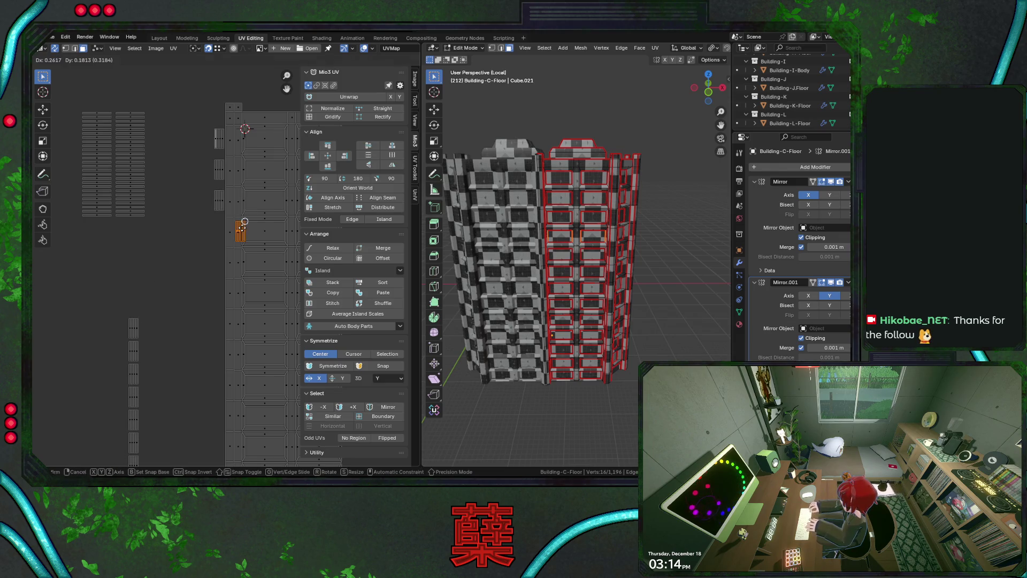
left_click(240, 226)
key("ctrl+z")
left_click_drag(113, 303, 153, 339)
key("g")
left_click(240, 257)
key("g")
key("x")
key("Escape")
- Settle that small island into its slot next to the grid
middle_click_drag(197, 288, 193, 237)
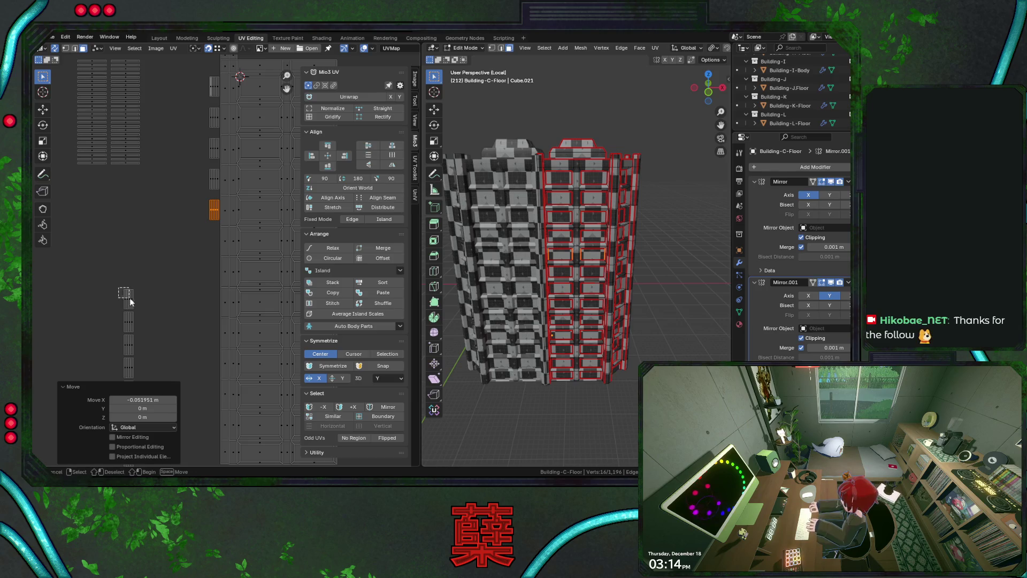
key("ctrl+z")
key("ctrl+shift+z")
key("g")
key("x")
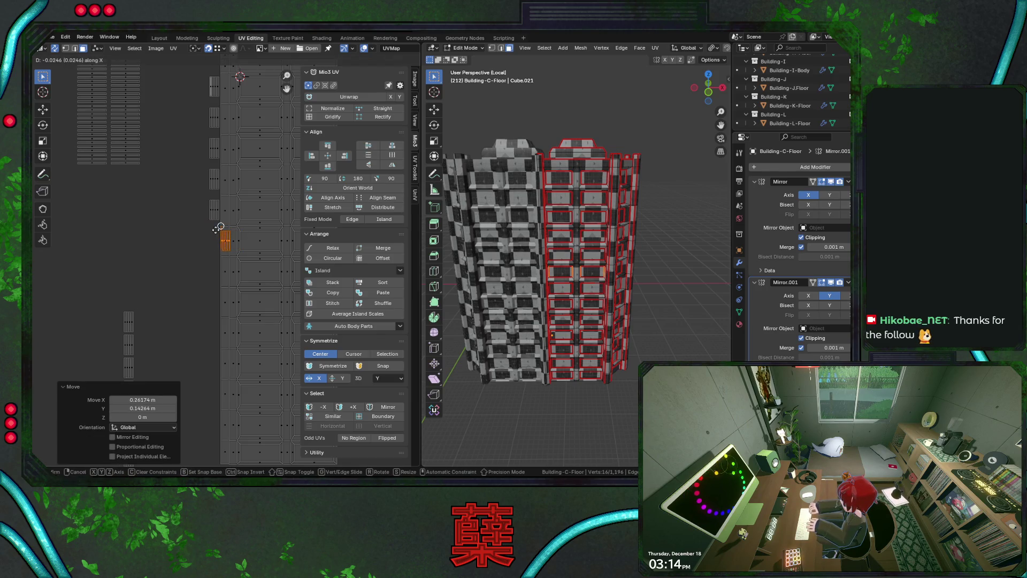
left_click(209, 234)
key("ctrl+z")
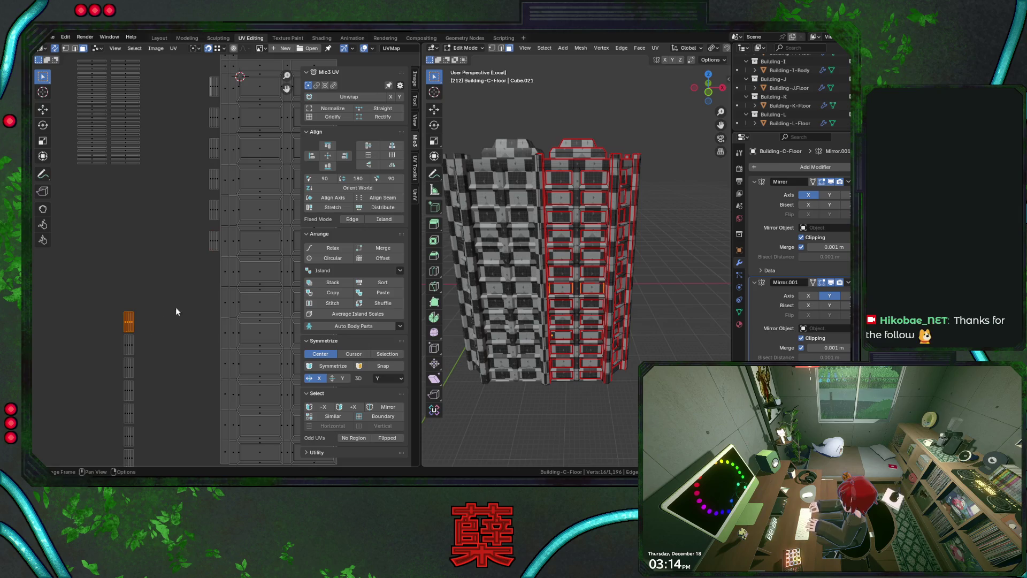
key("ctrl+shift+z")
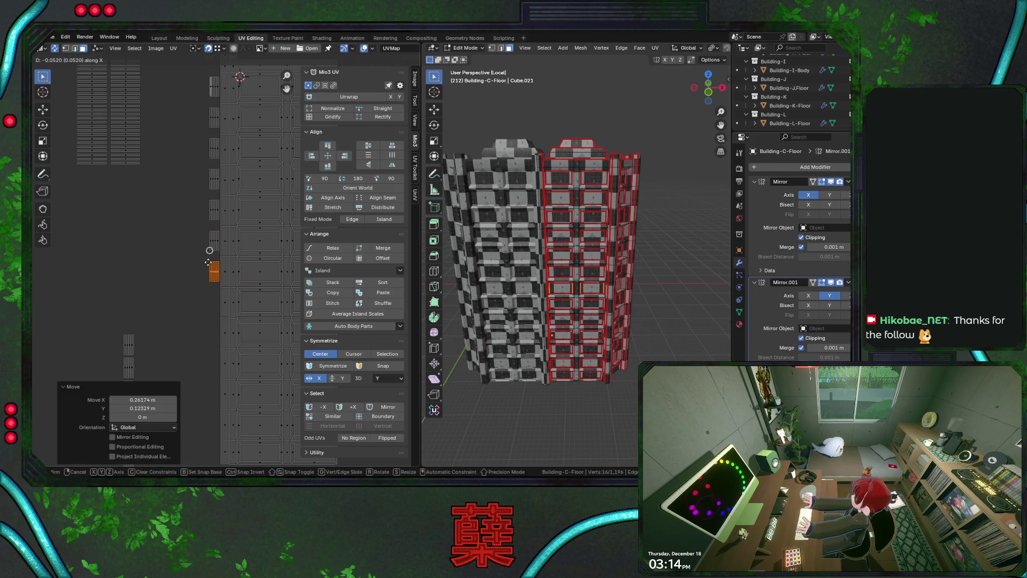
key("ctrl+z")
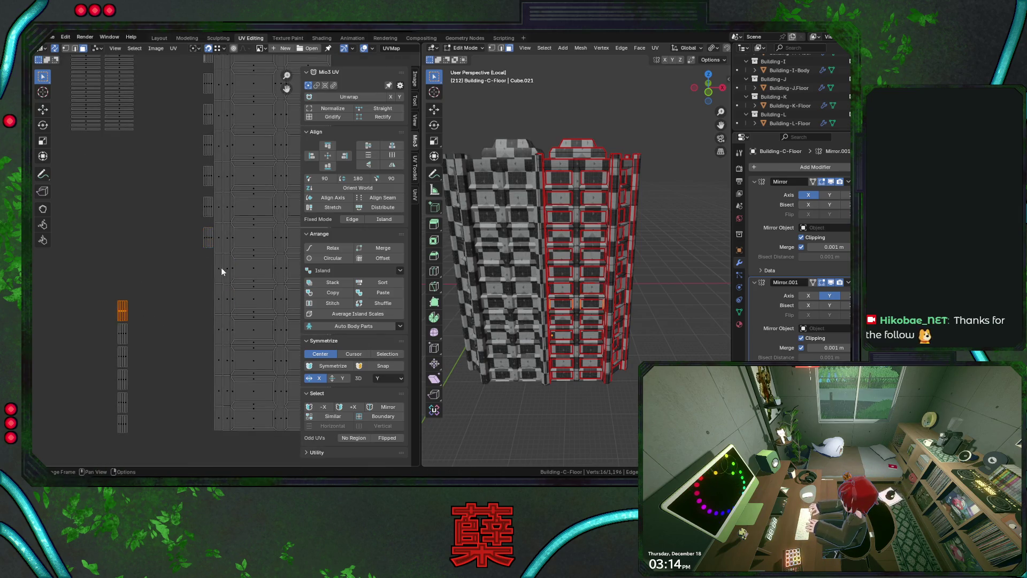
key("g")
left_click(233, 262)
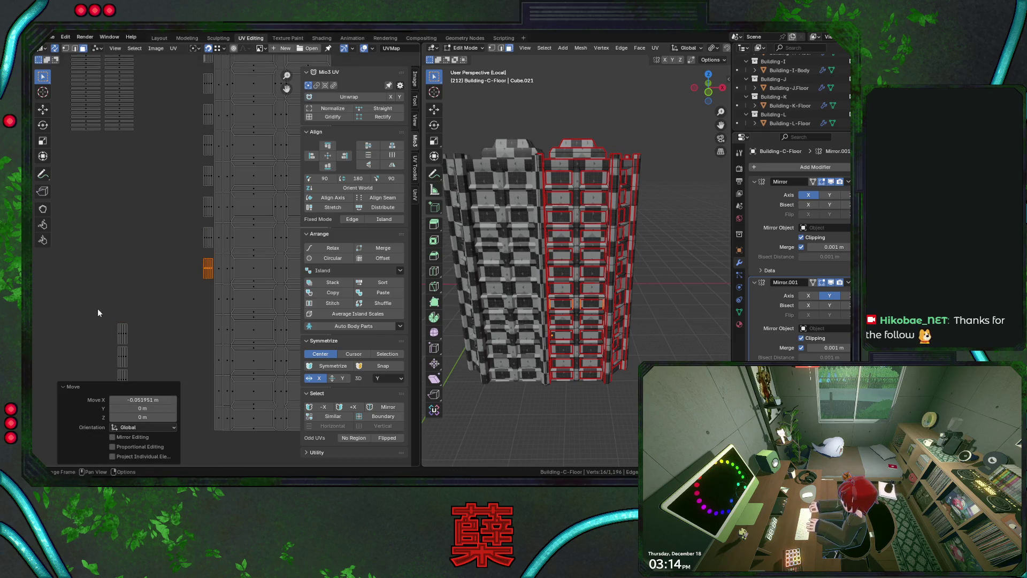
- Place the next small island into the following grid slot
left_click_drag(135, 341, 135, 338)
key("g")
left_click(225, 294)
key("g")
key("x")
key("Escape")
key("ctrl+z")
key("g")
left_click(233, 321)
- Slot the next island on the left in beside the others
left_click_drag(103, 308, 130, 322)
key("g")
left_click(228, 302)
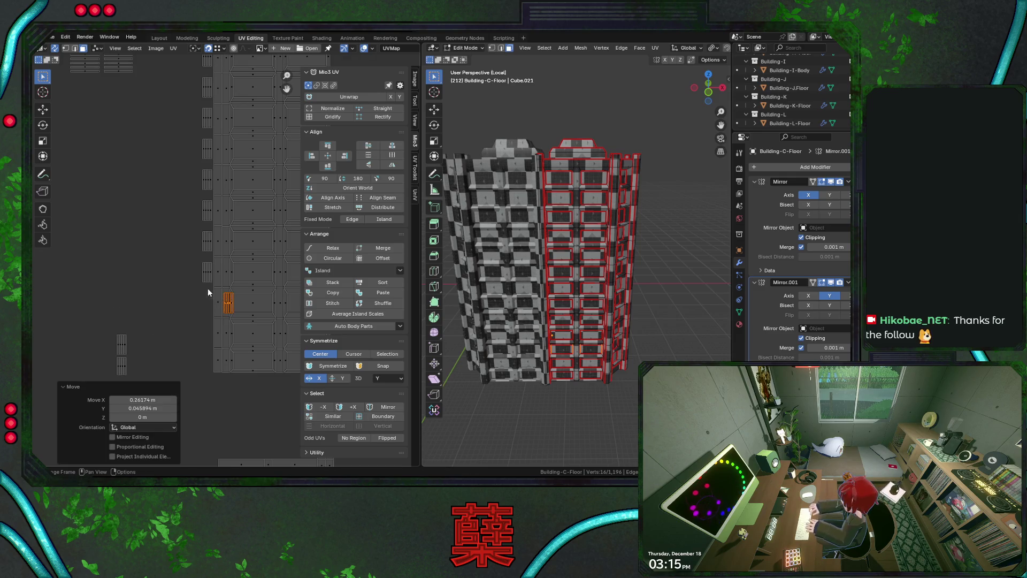
key("g")
key("x")
left_click(187, 294)
- Place the left grey island beside the grid and save City.blend
left_click(124, 339)
key("g")
left_click(330, 318)
key("g")
key("x")
key("Escape")
left_click(122, 366)
key("g")
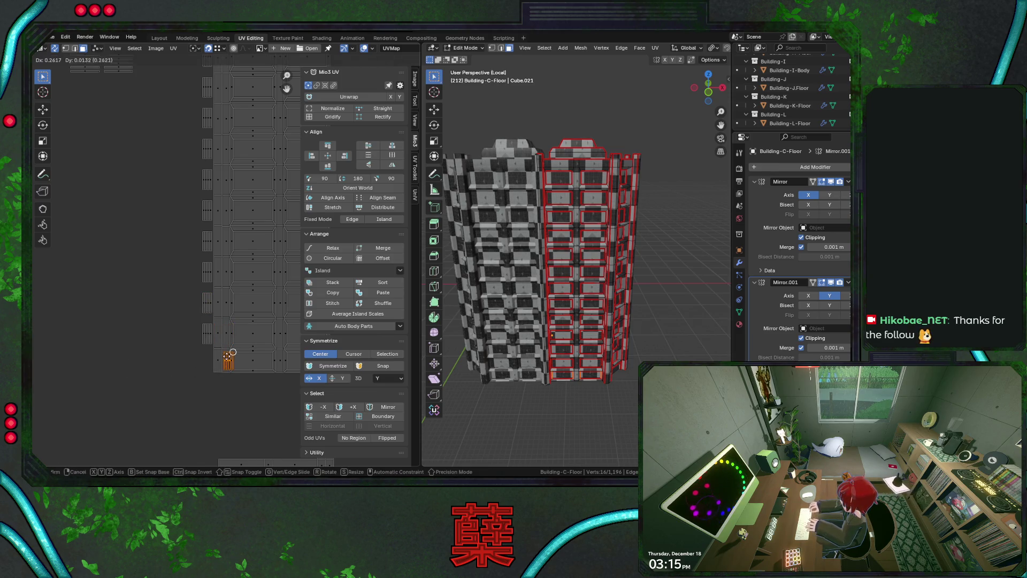
left_click(229, 360)
scroll(165, 290, "down", 3)
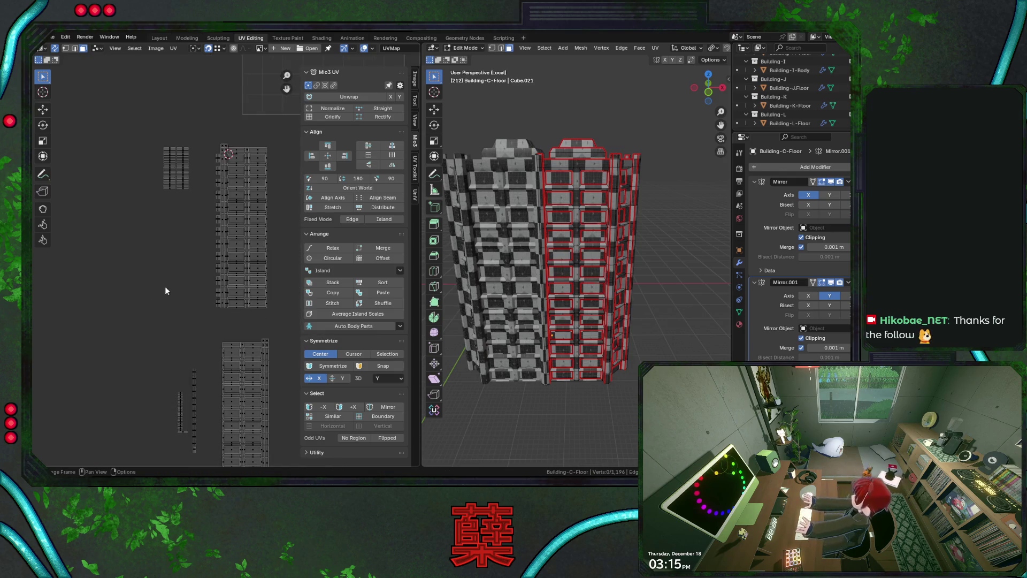
key("ctrl+s")
- Shift the selected strip island up-right by 0.17702 by 0.12175, then select a grid face
scroll(182, 313, "up", 3, "shift")
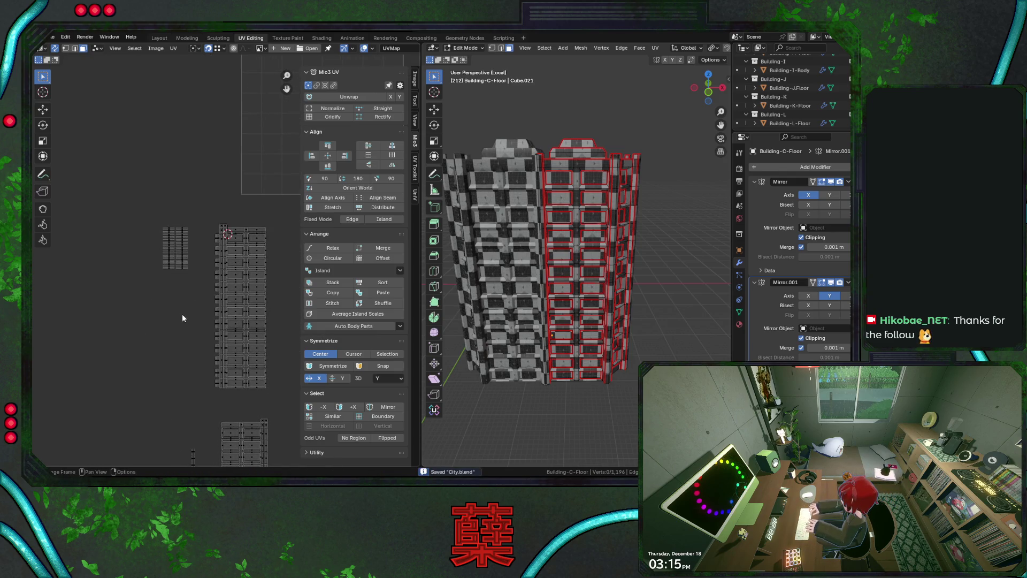
scroll(181, 318, "up", 2)
middle_click_drag(189, 308, 154, 210)
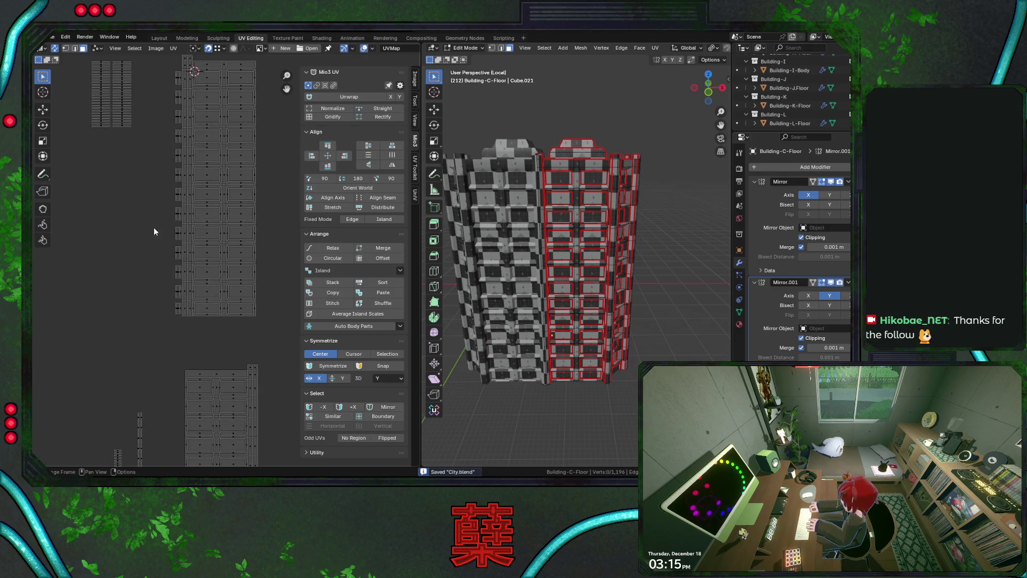
scroll(152, 219, "down", 3, "shift")
scroll(160, 212, "down", 4, "shift")
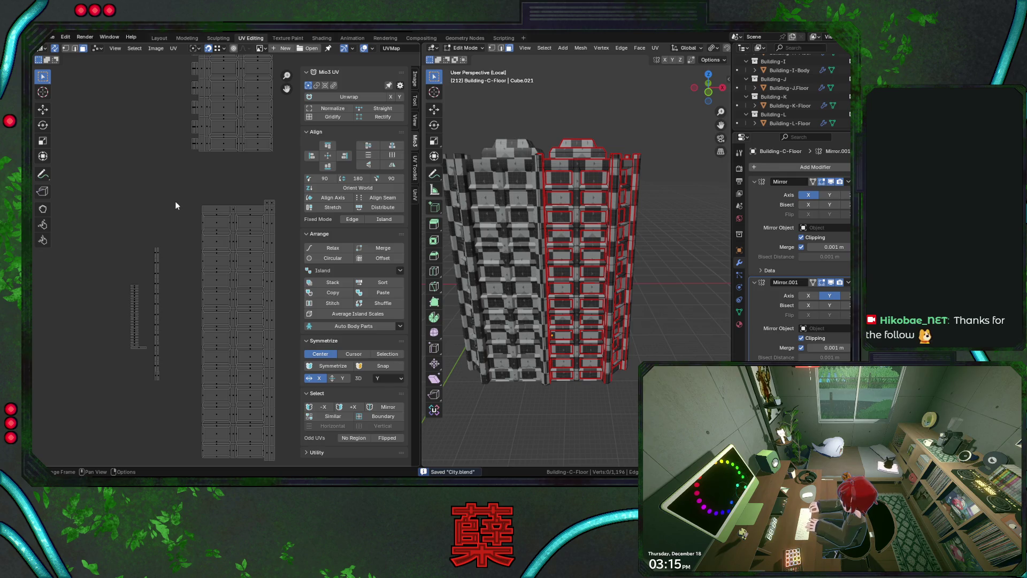
scroll(195, 241, "up", 4, "shift")
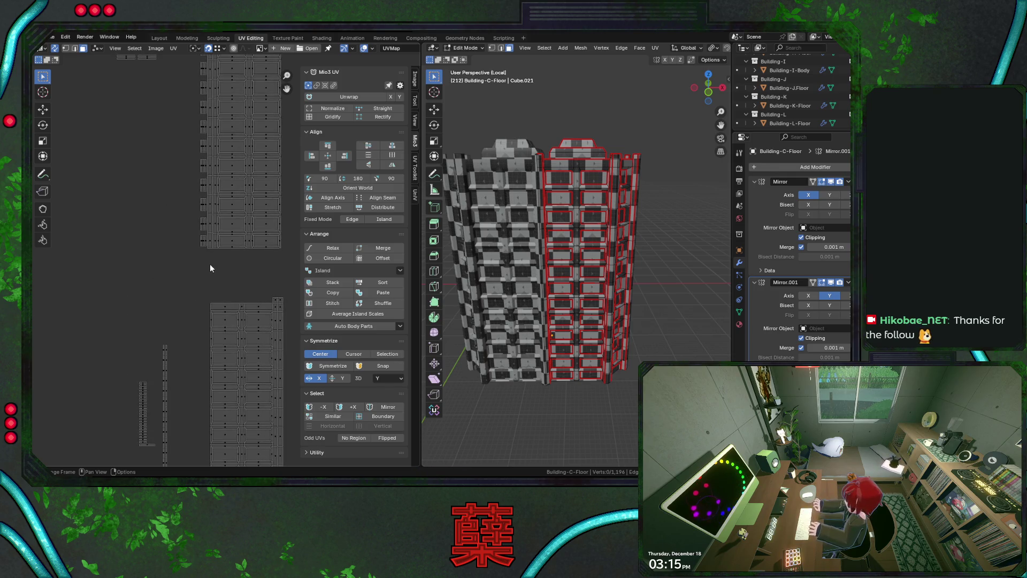
scroll(208, 264, "up", 4, "shift")
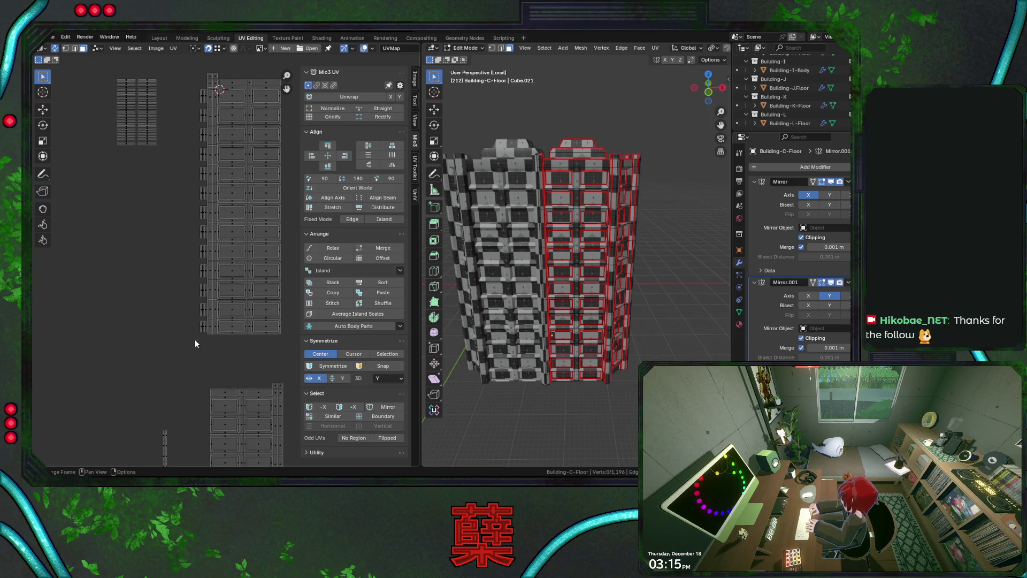
scroll(147, 246, "up", 2, "shift")
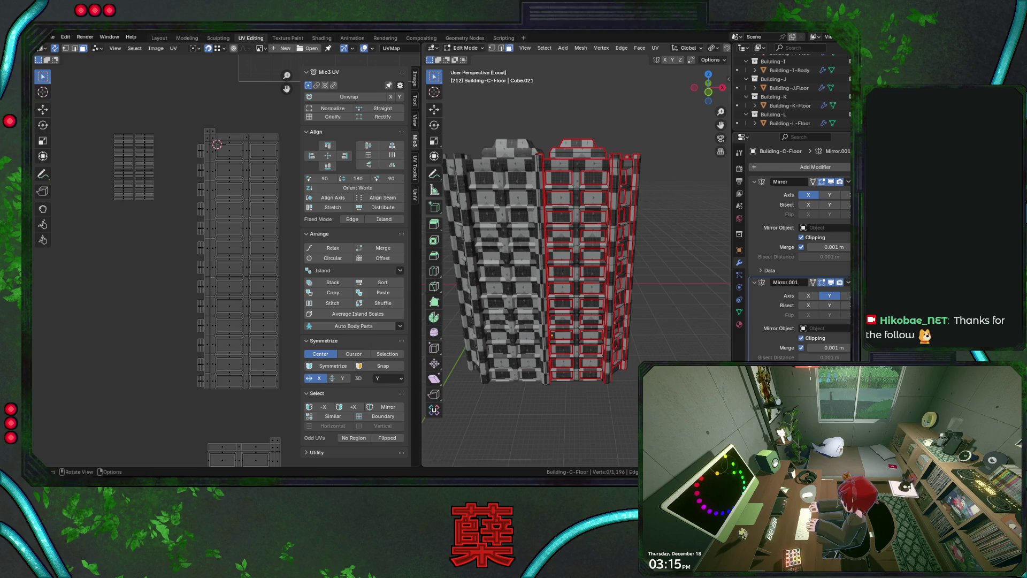
middle_click_drag(113, 294, 131, 226)
middle_click_drag(160, 301, 178, 158)
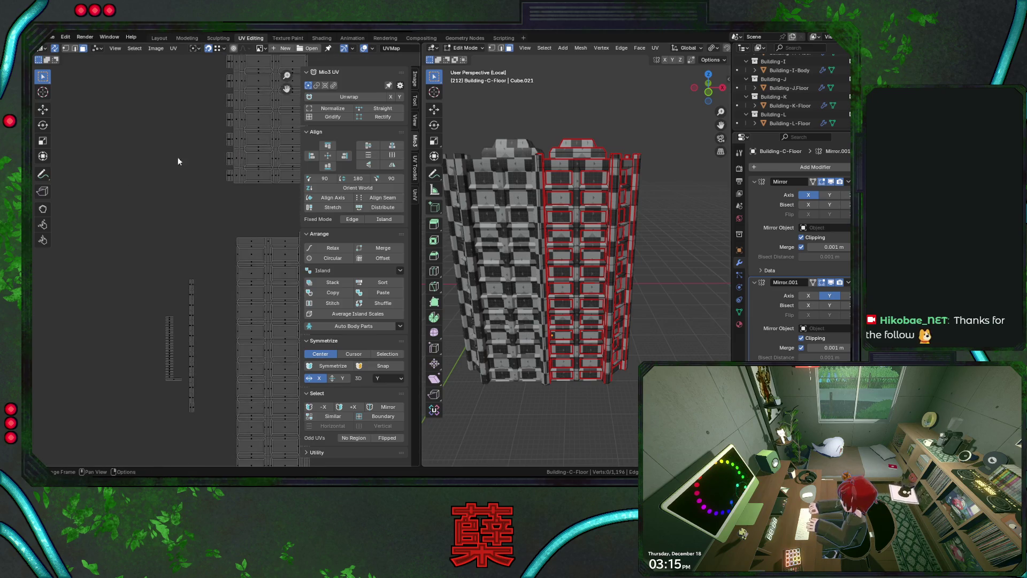
scroll(210, 221, "down", 6)
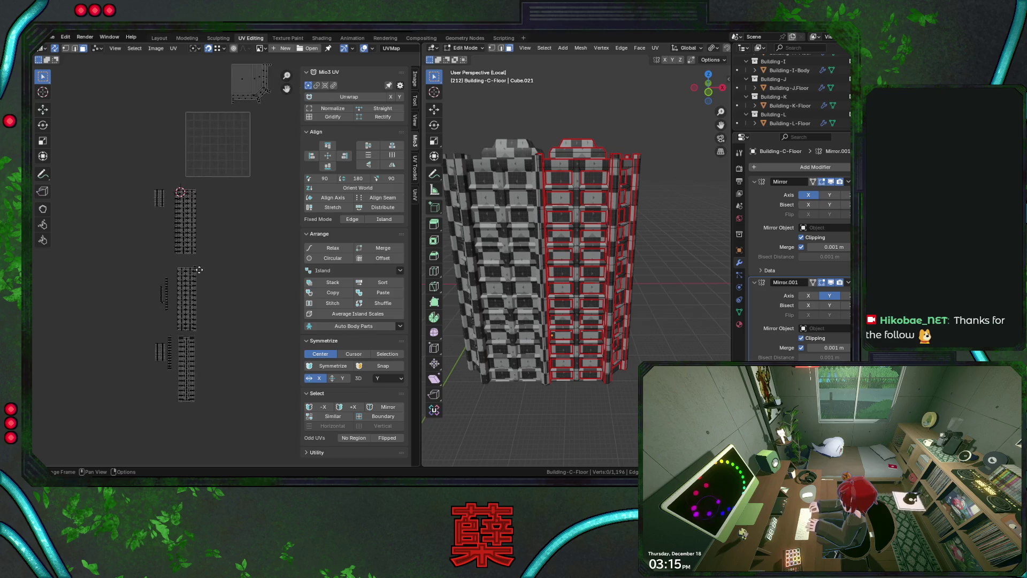
mouse_move(214, 270)
middle_mouse_down()
mouse_move(224, 216)
mouse_move(113, 230)
mouse_move(256, 304)
mouse_move(255, 295)
middle_mouse_up()
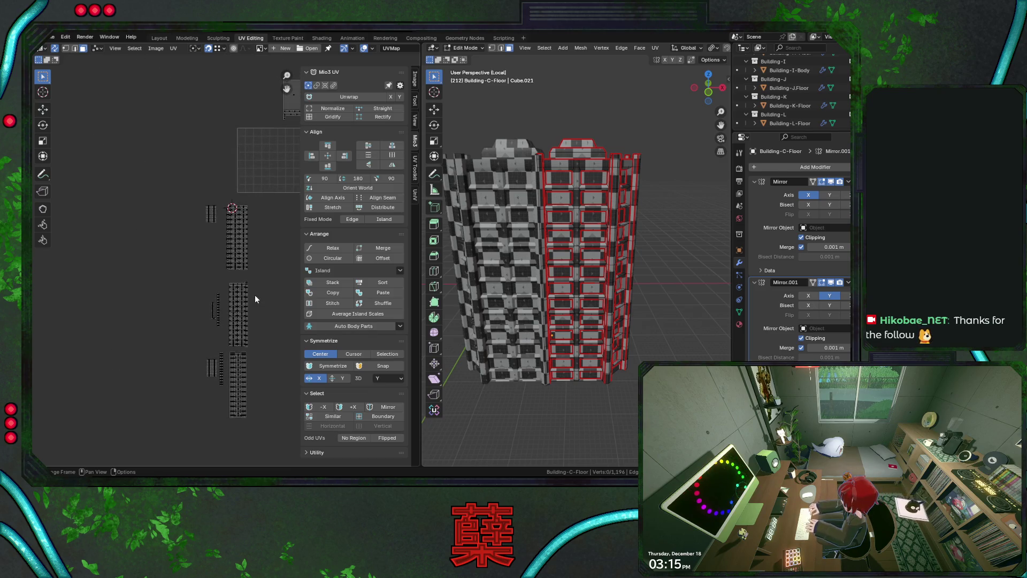
scroll(252, 287, "up", 4)
scroll(236, 323, "up", 4)
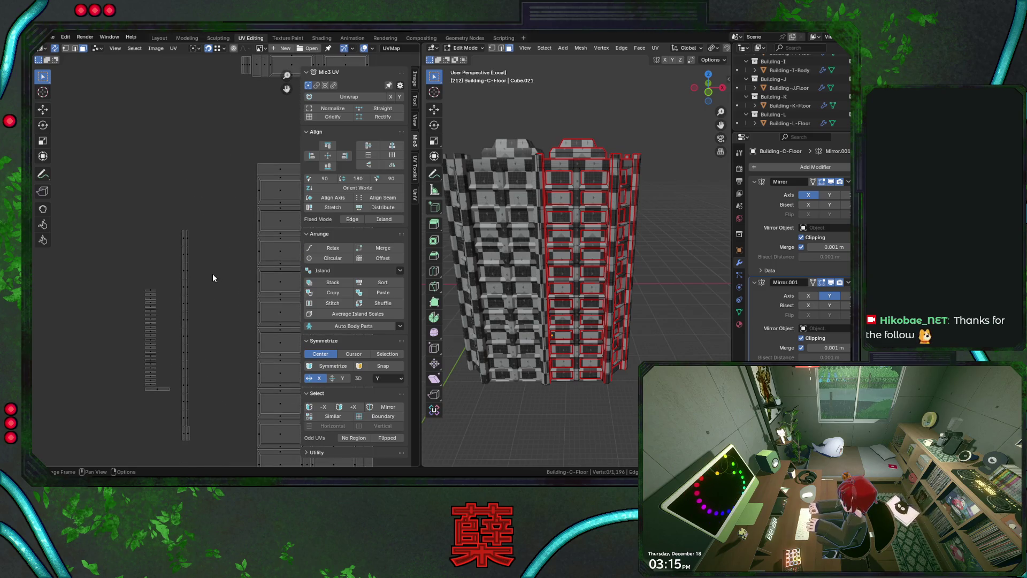
middle_click_drag(213, 273, 147, 221)
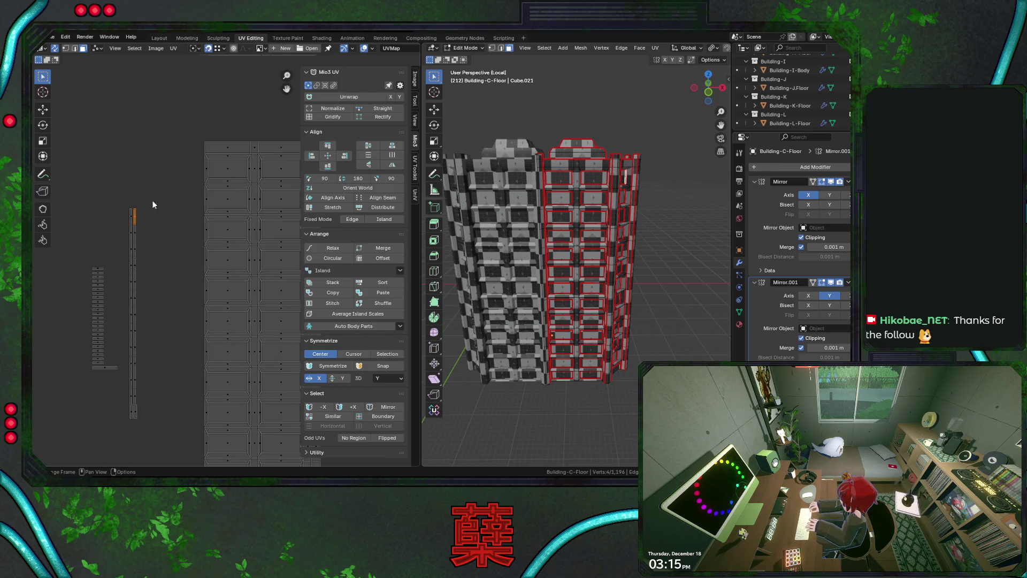
key("g")
left_click(209, 187)
middle_click_drag(209, 187, 197, 221)
left_click(214, 200)
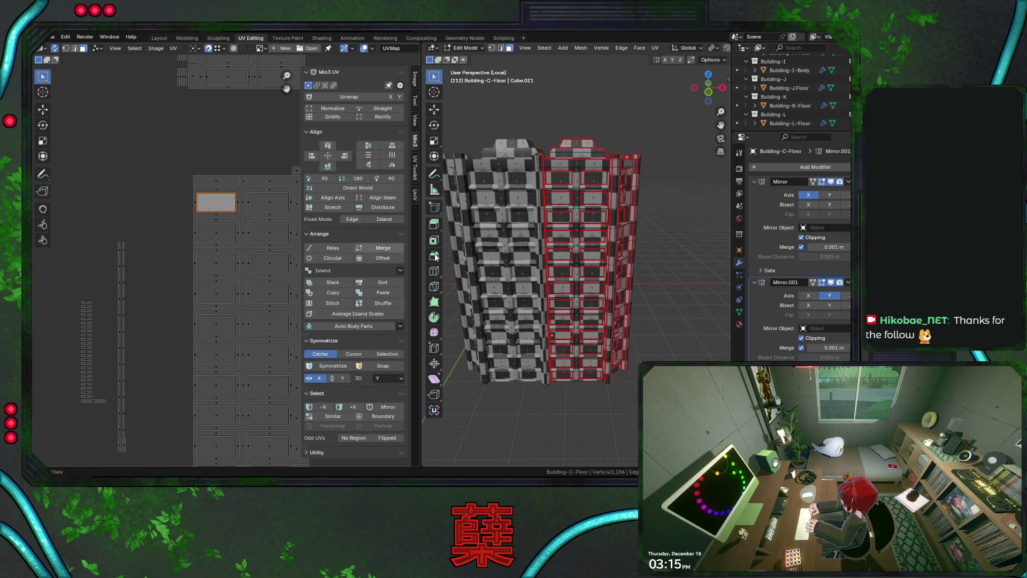
middle_click_drag(588, 257, 524, 262)
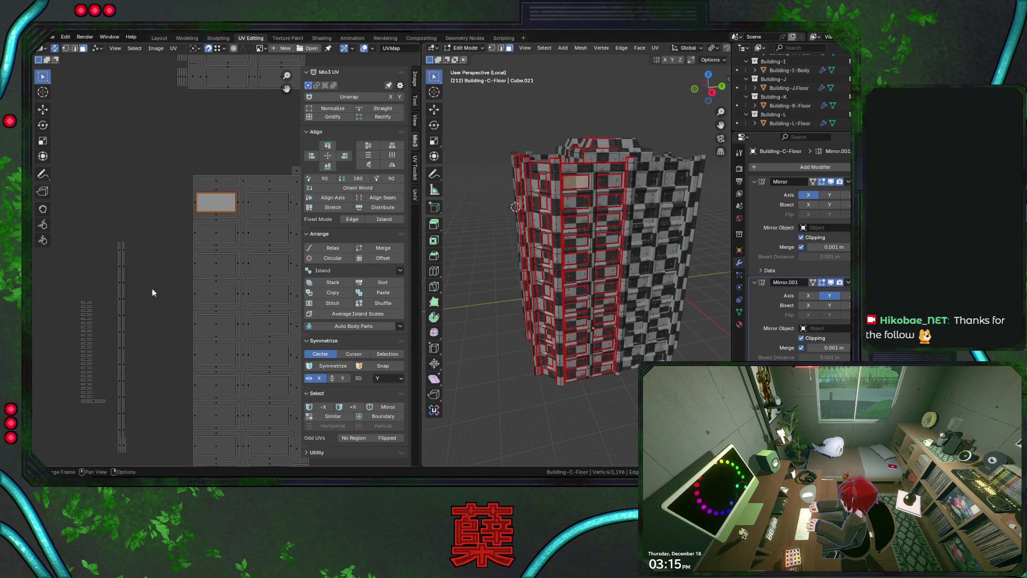
- Move one island group up and left, and the thin strip islands lower down
scroll(152, 294, "down", 3)
scroll(152, 297, "down", 3)
left_click_drag(178, 284, 208, 358)
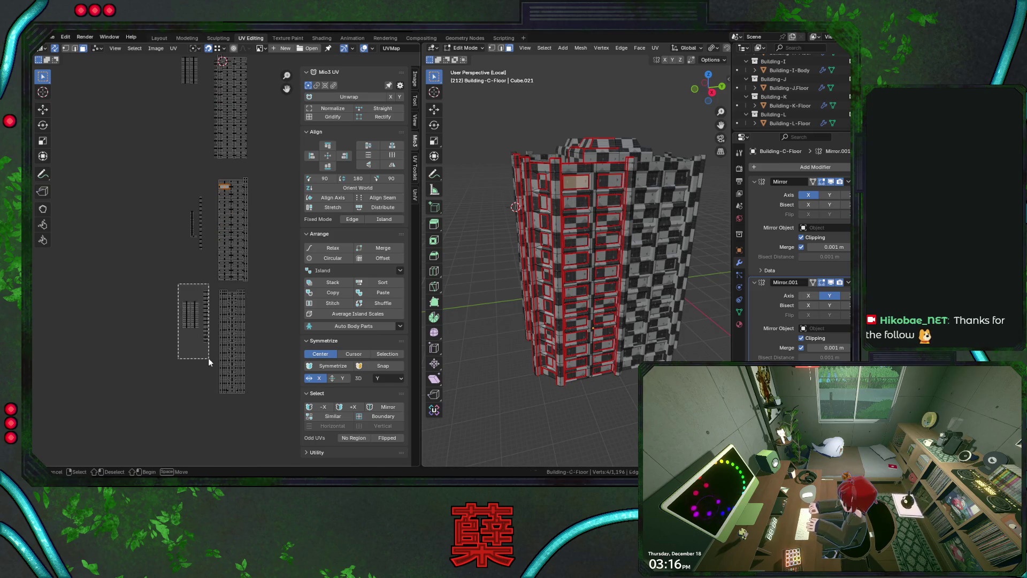
key("g")
left_click(171, 276)
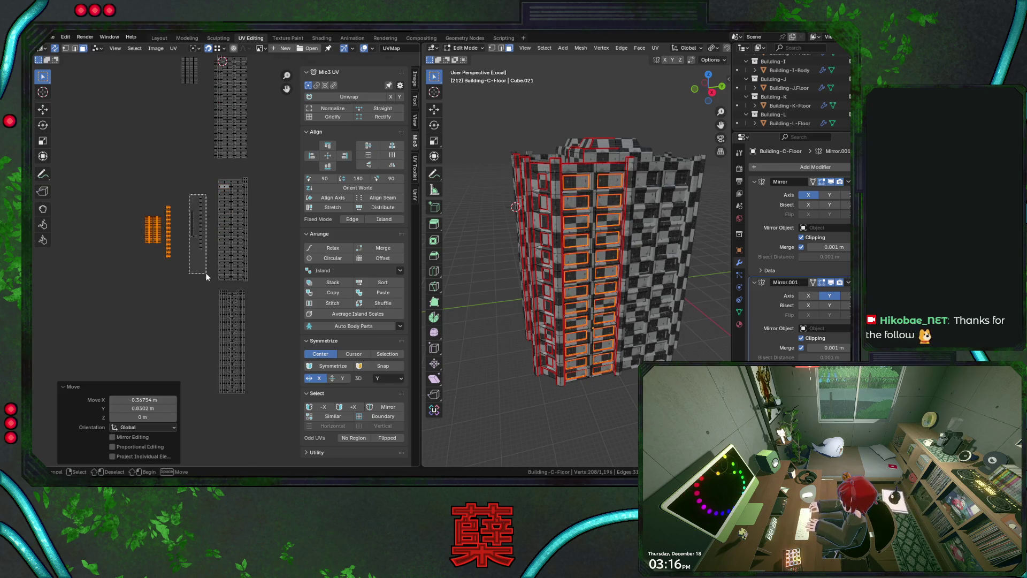
left_click_drag(205, 271, 186, 193)
key("g")
left_click(211, 350)
key("g")
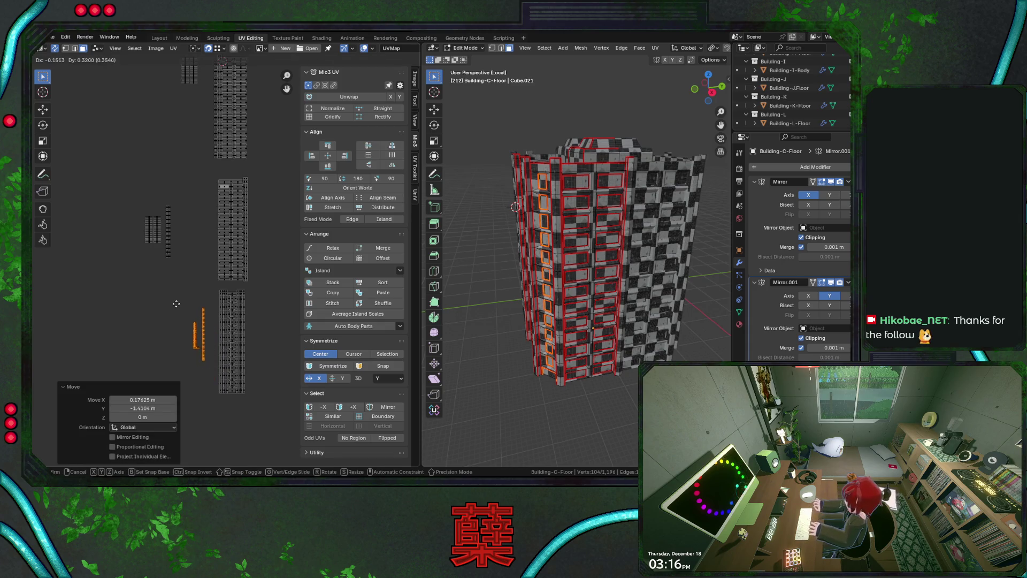
left_click(196, 329)
- Slot one small strip into the grid gap (0.26652 by 0.094477) and turn off UV Sync Selection
scroll(198, 311, "up", 4)
scroll(200, 236, "up", 5)
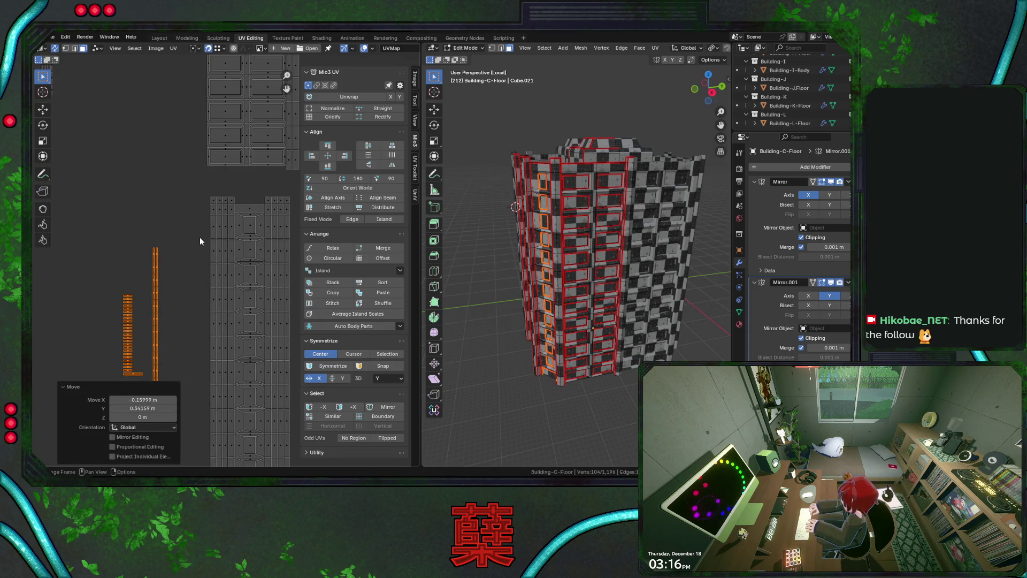
left_click(92, 242)
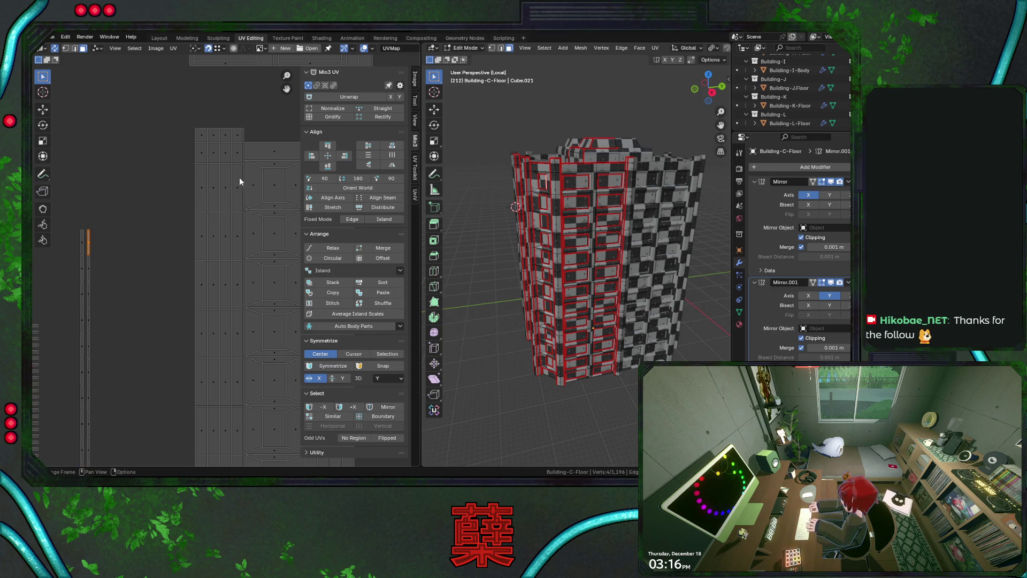
key("g")
left_click(258, 177)
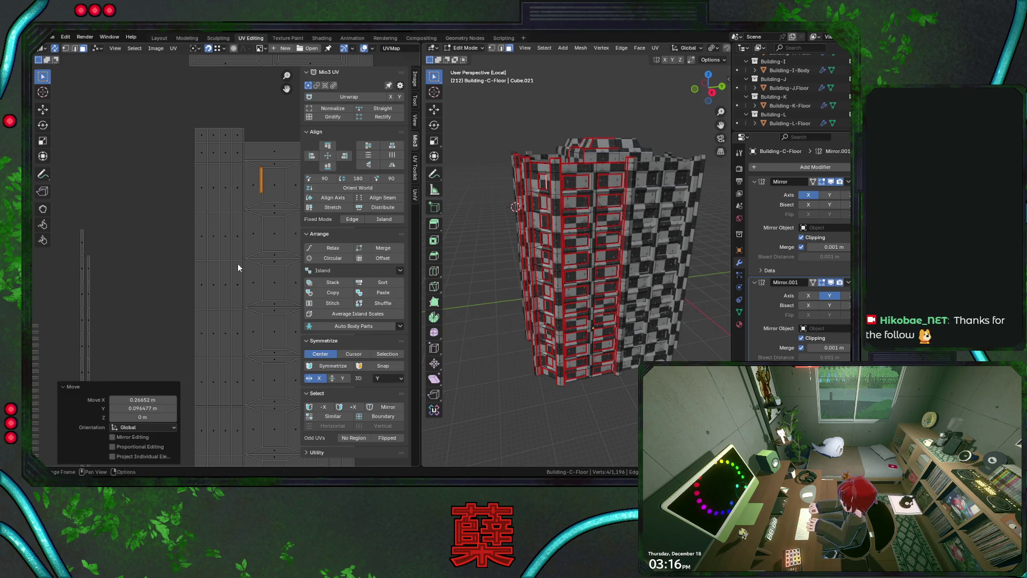
scroll(166, 284, "up", 3)
left_click(55, 48)
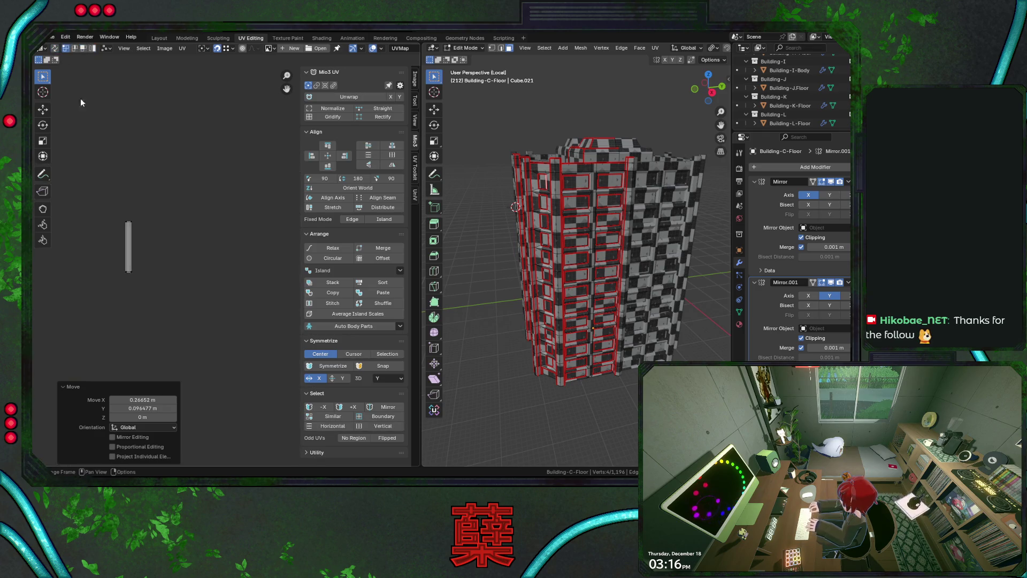
- Snap the 2D cursor to the small strip and scale it by 1.401 around the cursor
key("shift+s")
left_click(177, 286)
scroll(182, 257, "left", 3, "ctrl")
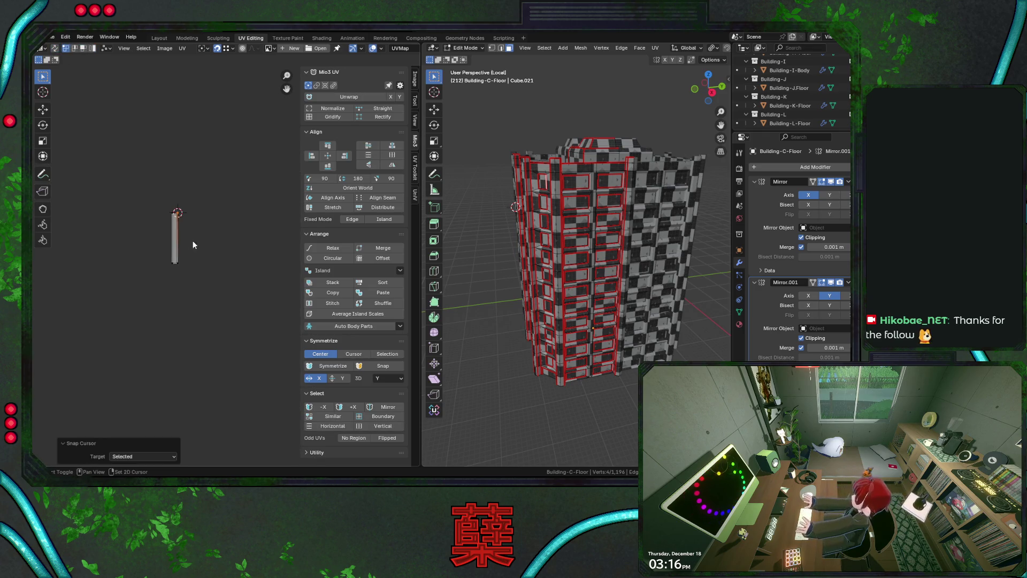
left_click(55, 48)
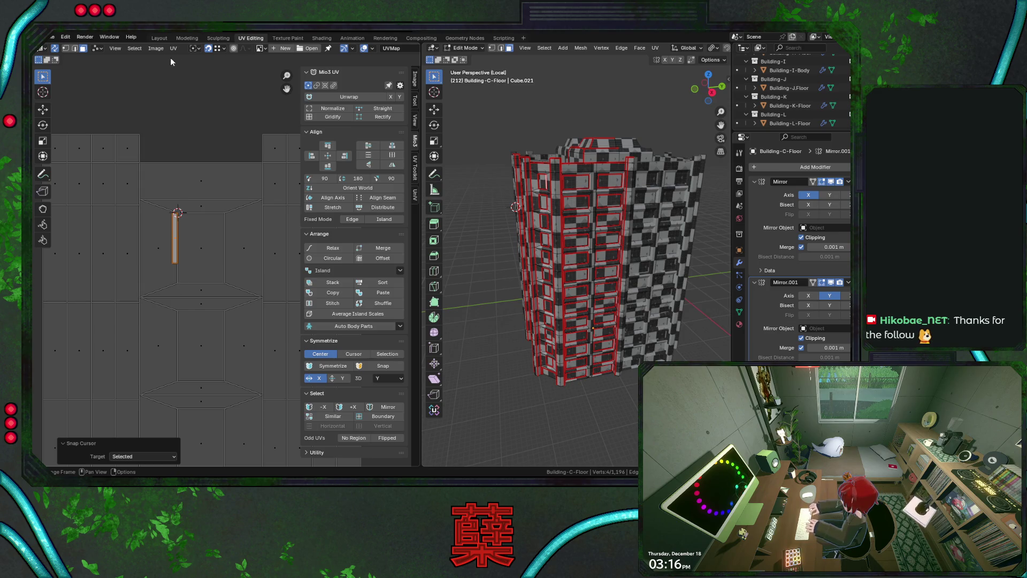
left_click(194, 48)
left_click(212, 89)
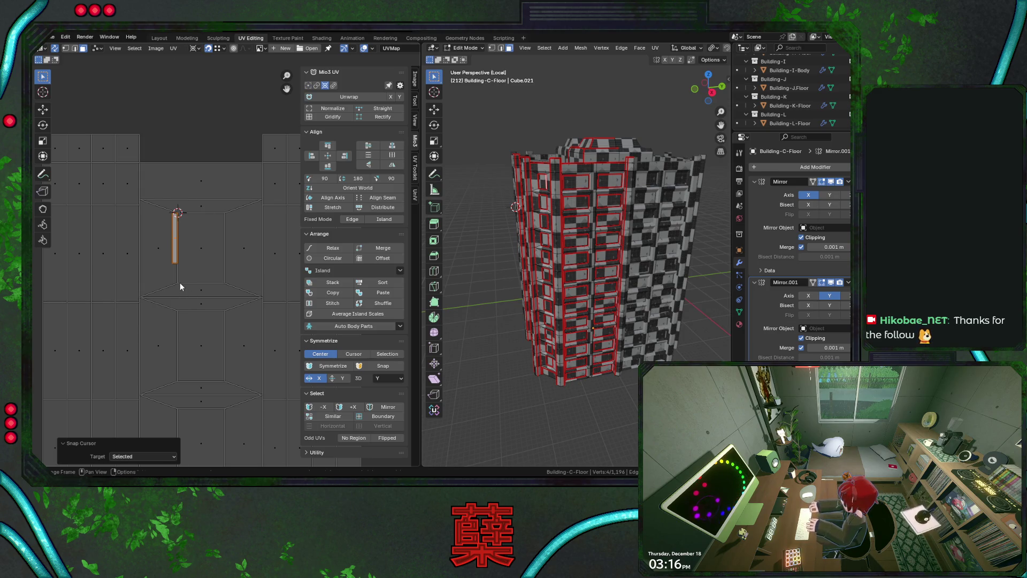
key("s")
left_click(179, 278)
key("ctrl+s")
left_click(144, 399)
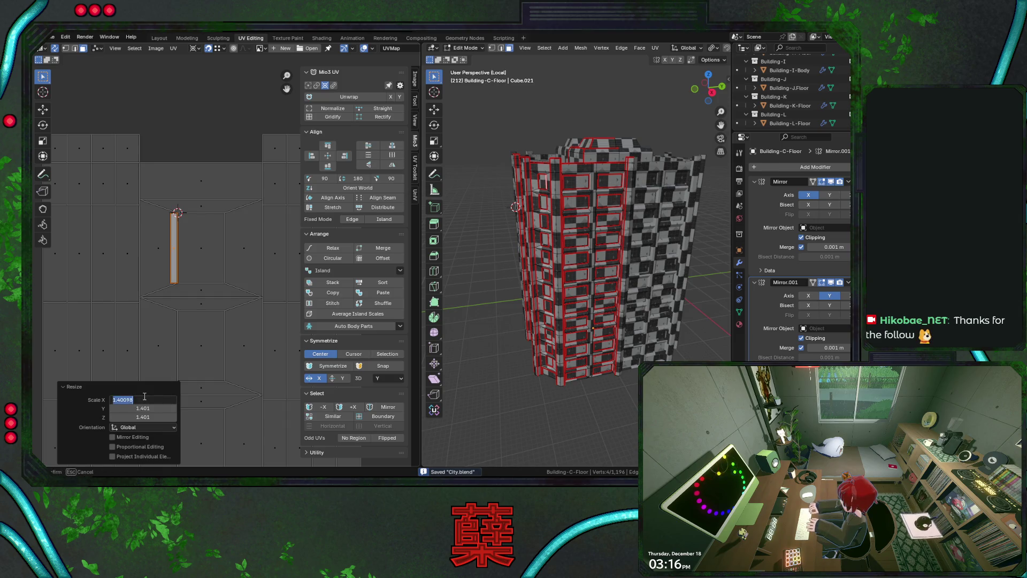
key("Return")
scroll(150, 358, "down", 8)
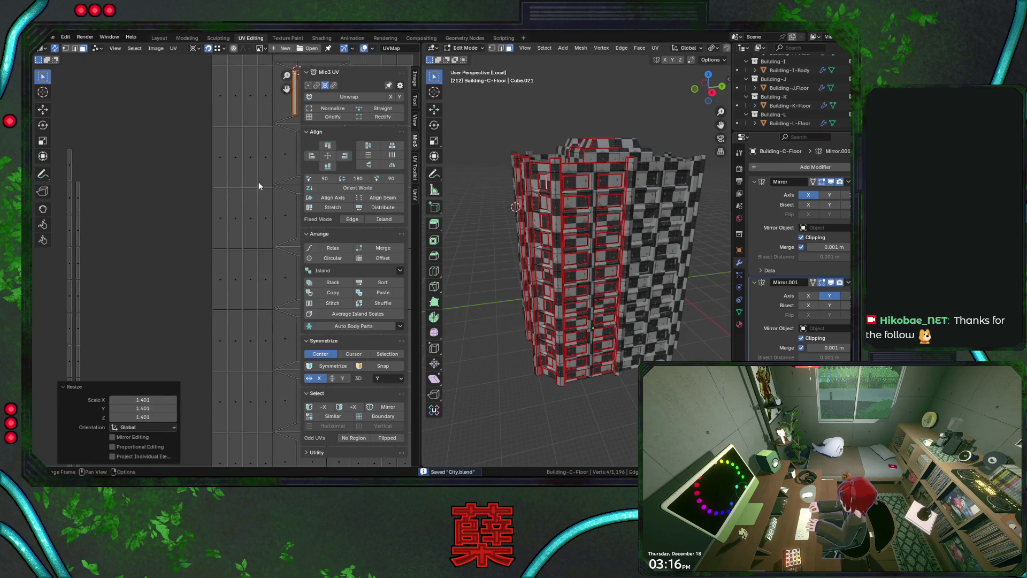
scroll(165, 225, "up", 1)
- Scale the long strip island by 1.401 on X and Y around its bounding box centre
middle_click_drag(165, 193, 159, 162)
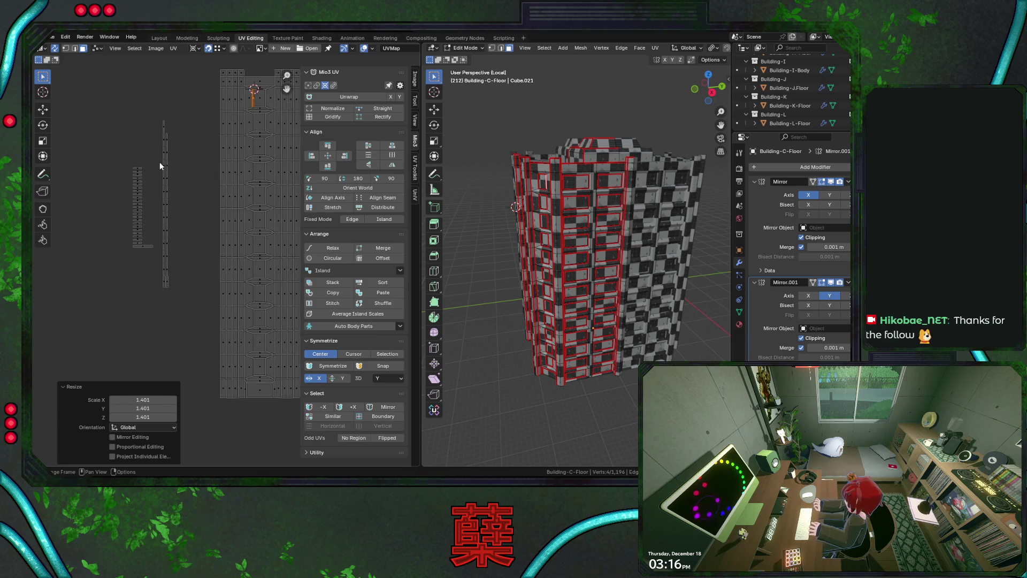
left_click_drag(162, 114, 201, 293)
key("s")
left_click(193, 257)
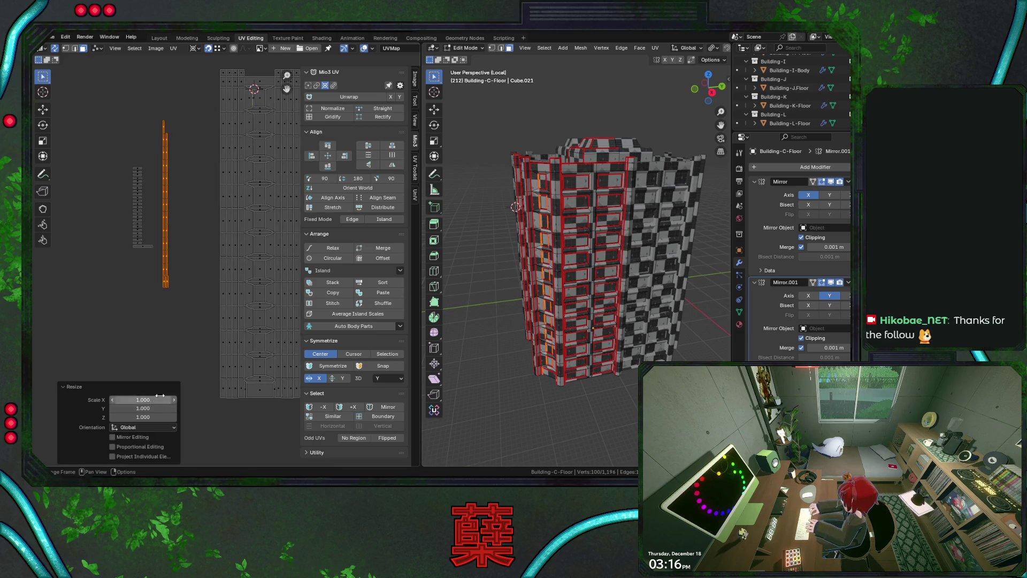
left_click(195, 49)
left_click(219, 70)
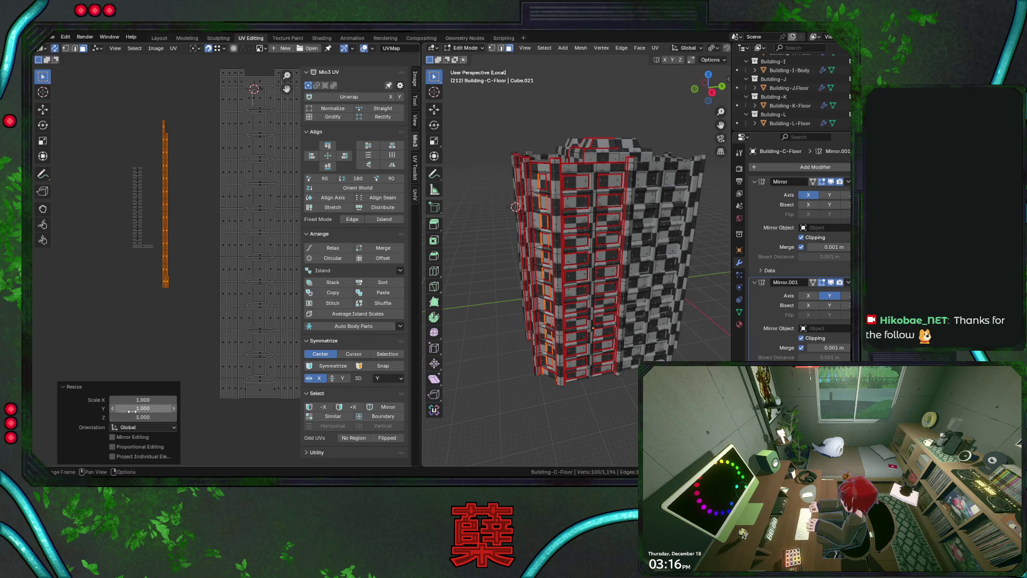
left_click(134, 400)
type("1.401")
key("Tab")
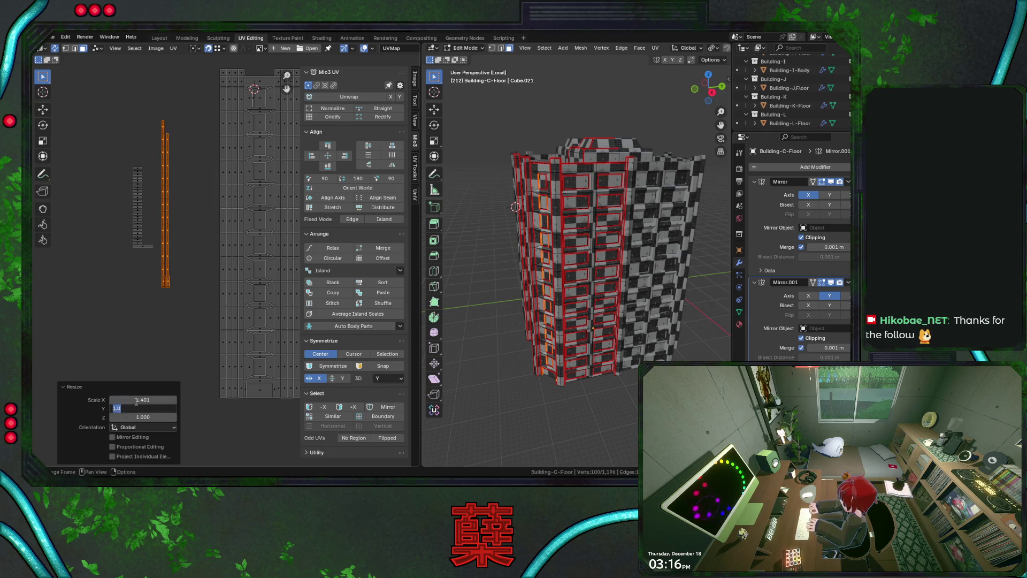
key("Tab")
type("1.40098")
key("Tab")
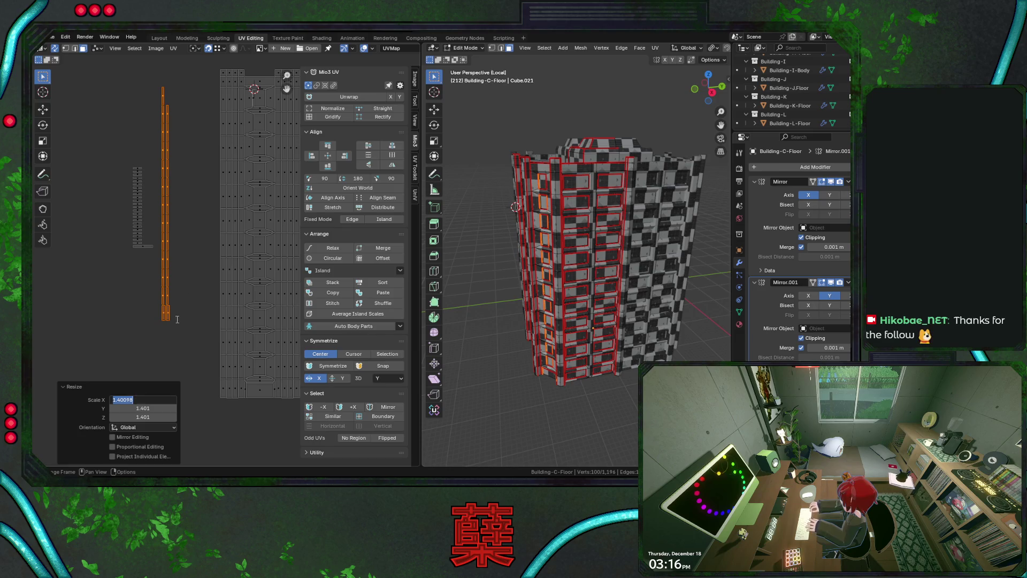
key("Return")
middle_click_drag(199, 189, 167, 282)
left_click(137, 181)
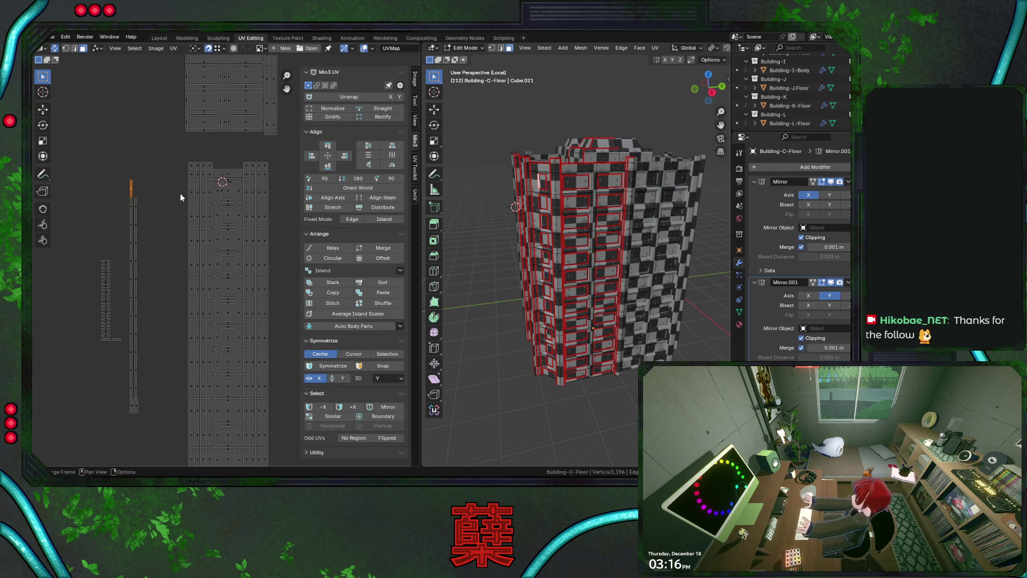
- Slide the small vertical UV piece left, nudging it horizontally into place
key("ctrl+l")
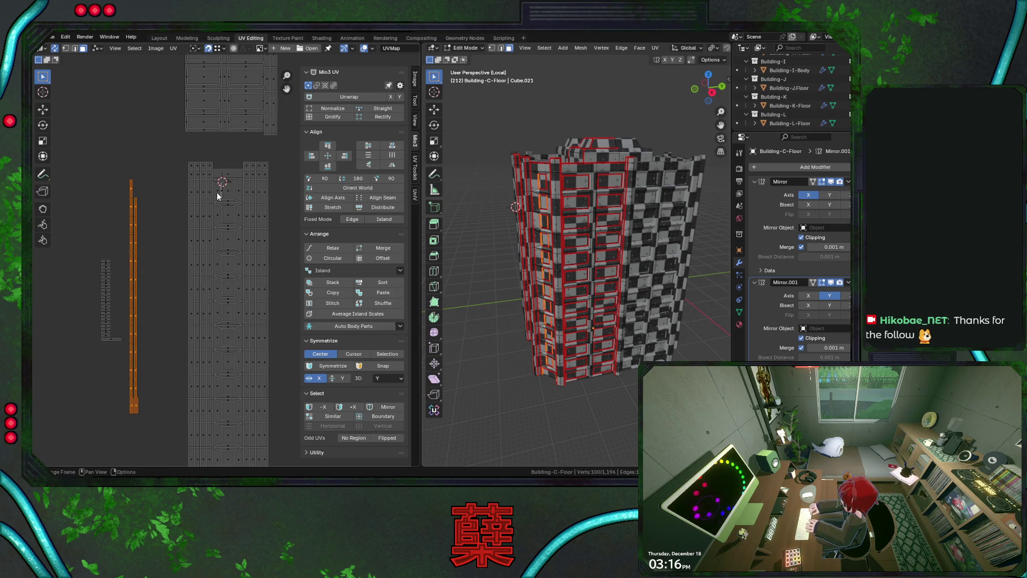
left_click(220, 200)
key("g")
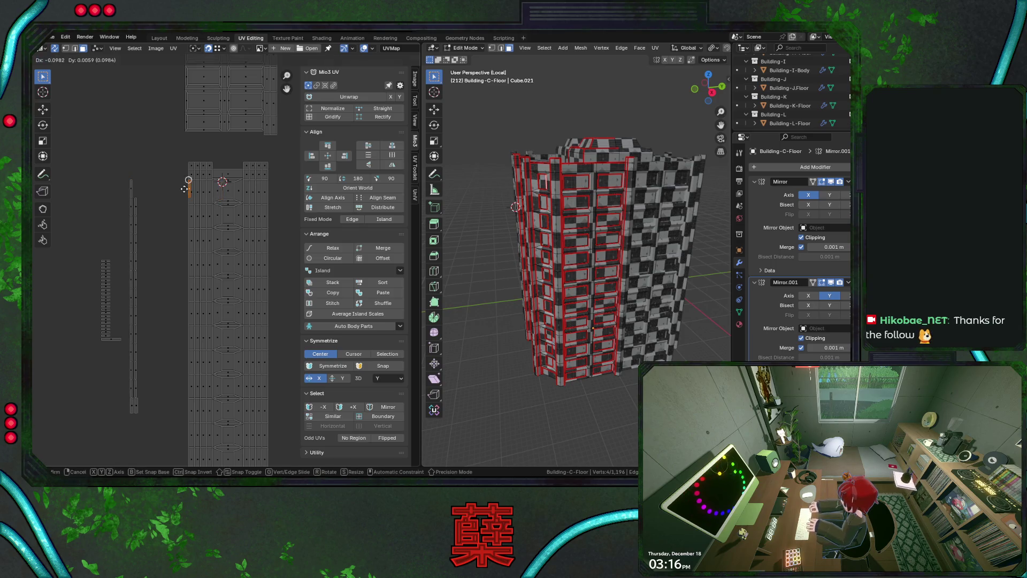
left_click(184, 169)
key("g")
key("x")
left_click(170, 181)
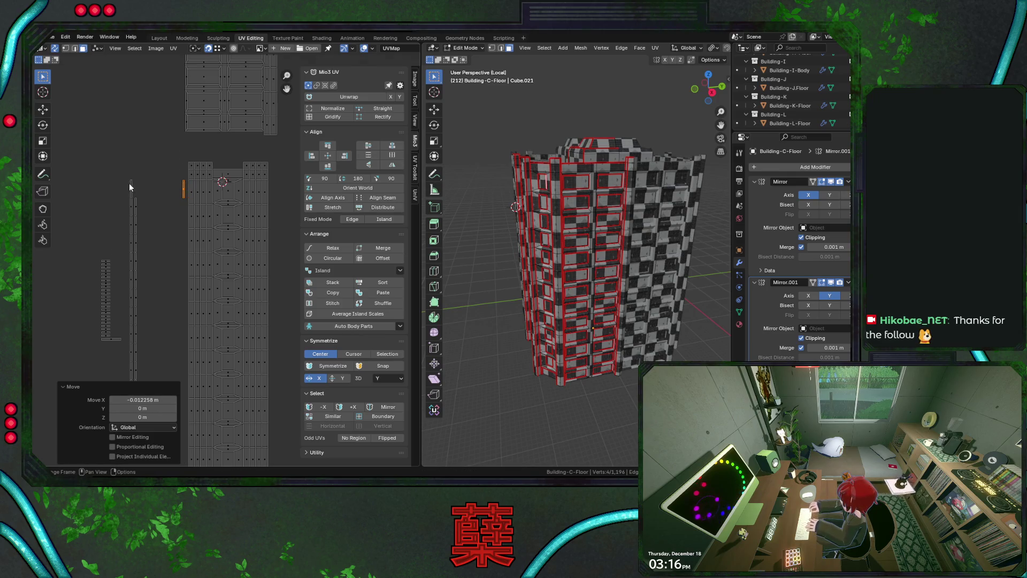
- Try raising the long vertical strip on the Y axis, then undo it
middle_click_drag(123, 192, 120, 105)
left_click_drag(120, 105, 137, 318)
key("g")
key("y")
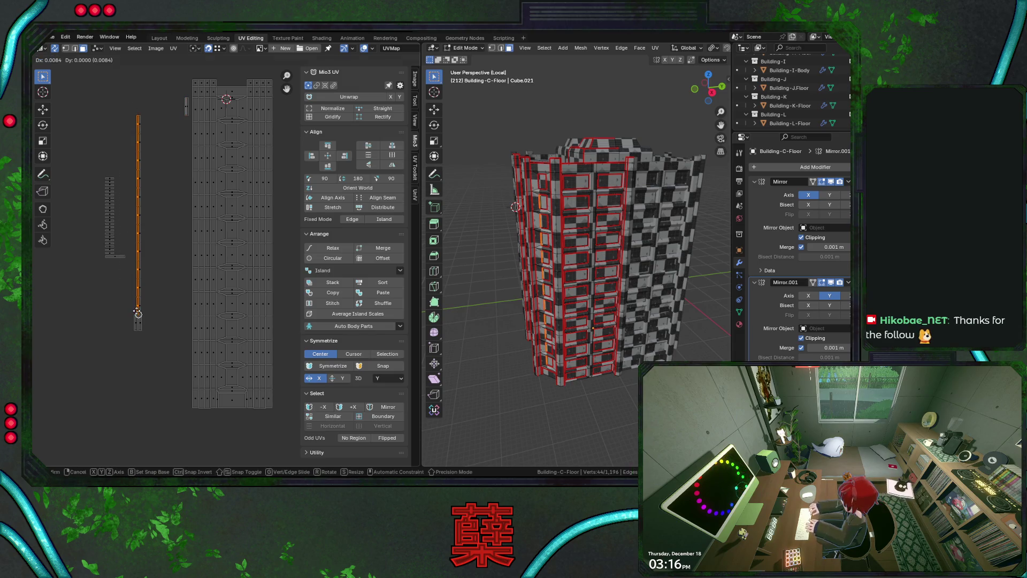
left_click(137, 303)
middle_click_drag(168, 187, 164, 243)
key("ctrl+z")
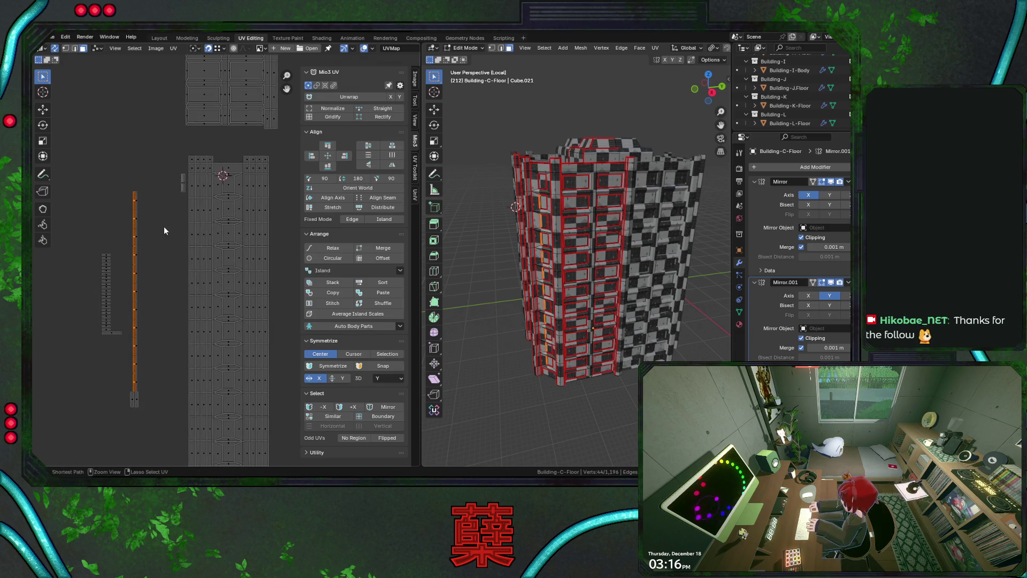
- Raise the second long strip island, cancelling a sideways slide
left_click_drag(130, 167, 149, 385)
key("g")
left_click(152, 351)
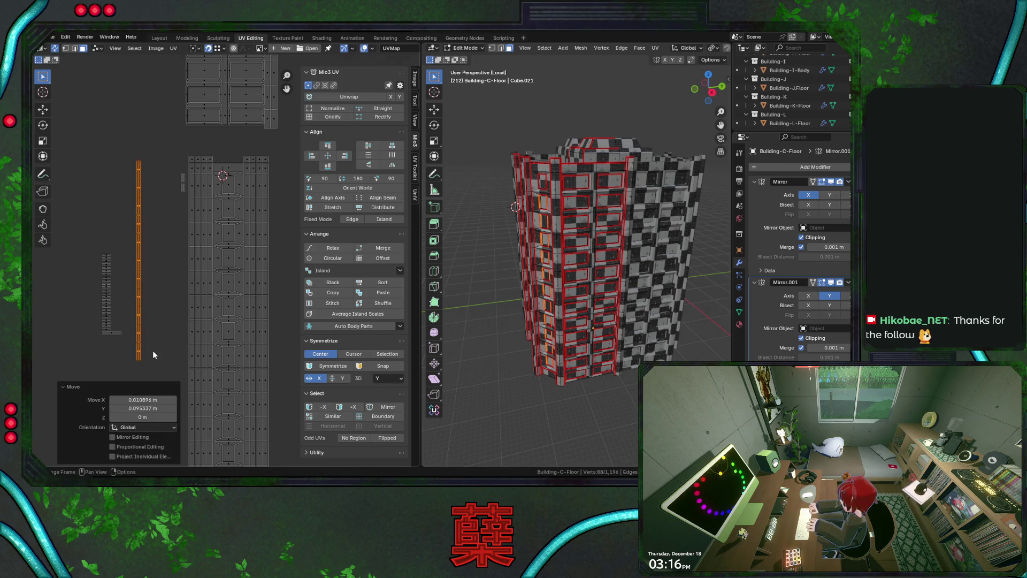
key("g")
key("Escape")
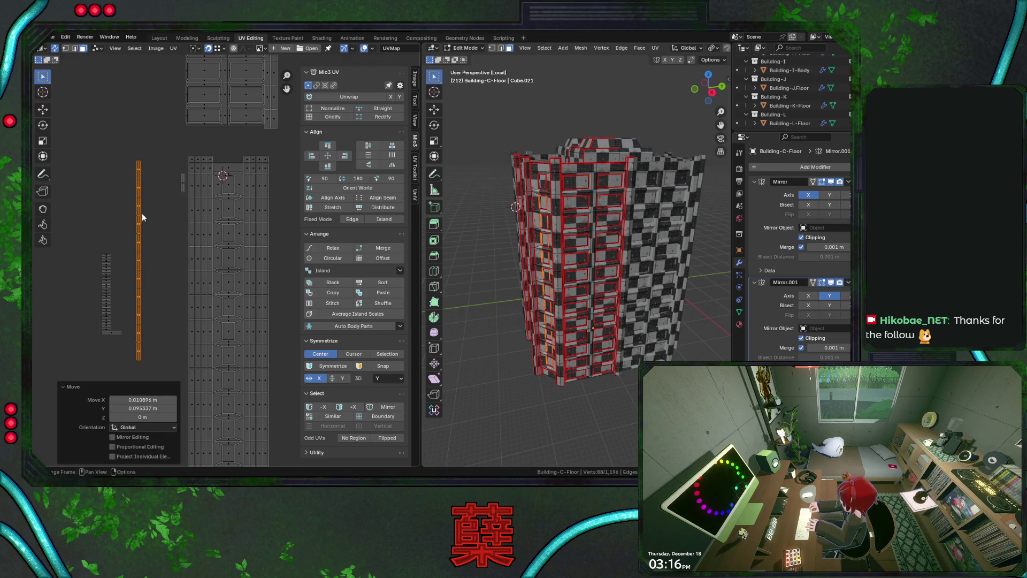
- Move the strip's top piece out toward the grid with a horizontal adjustment
left_click(138, 170)
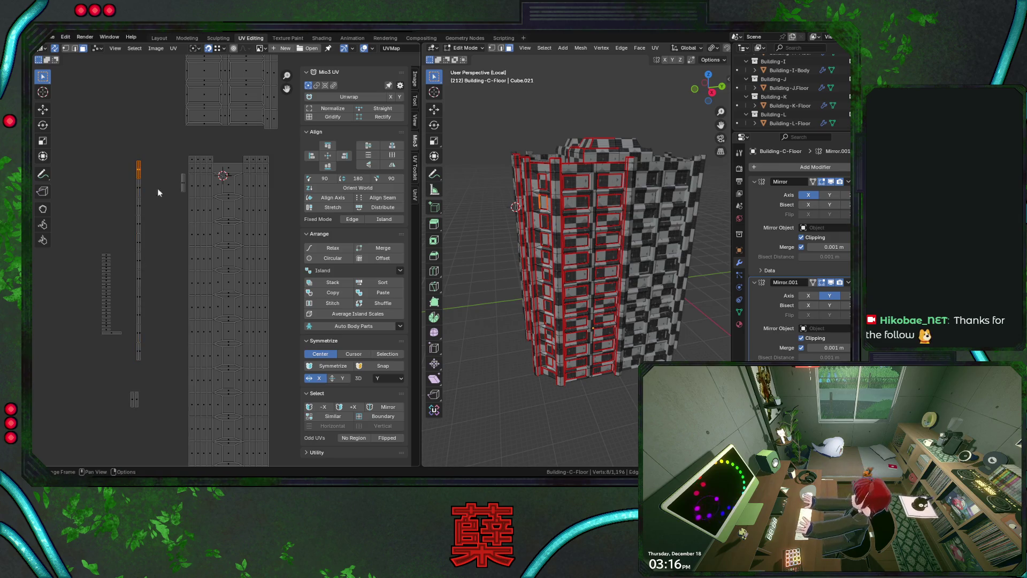
key("g")
left_click(219, 214)
key("g")
key("x")
left_click(178, 198)
- Try placing the left strip's top piece, then undo it back to the strip top
left_click(139, 182)
key("g")
left_click(219, 229)
key("g")
key("x")
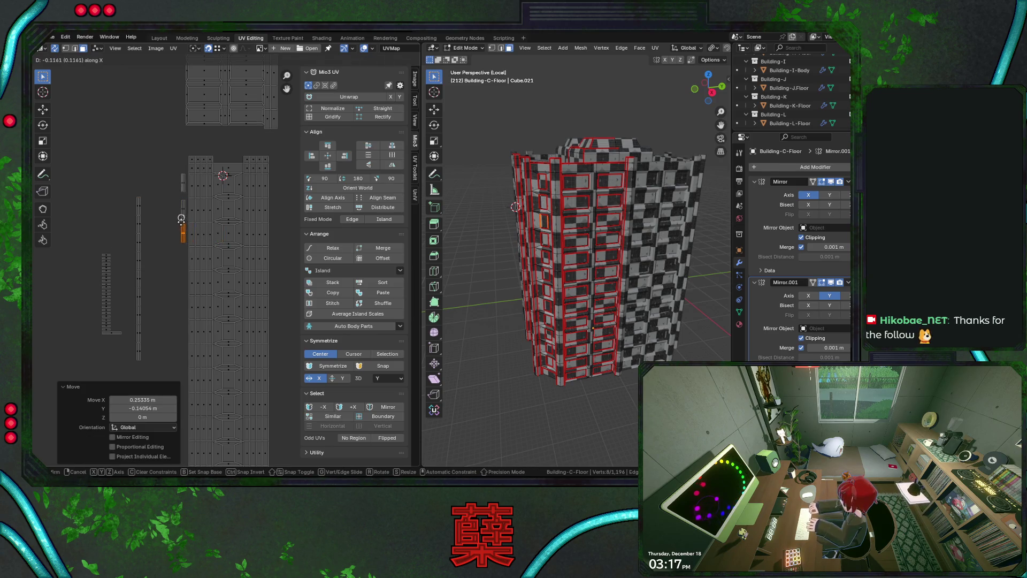
right_click(179, 225)
key("ctrl+z")
- Carry the top piece freely into its slot in the grid column
key("g")
left_click(221, 252)
key("g")
key("x")
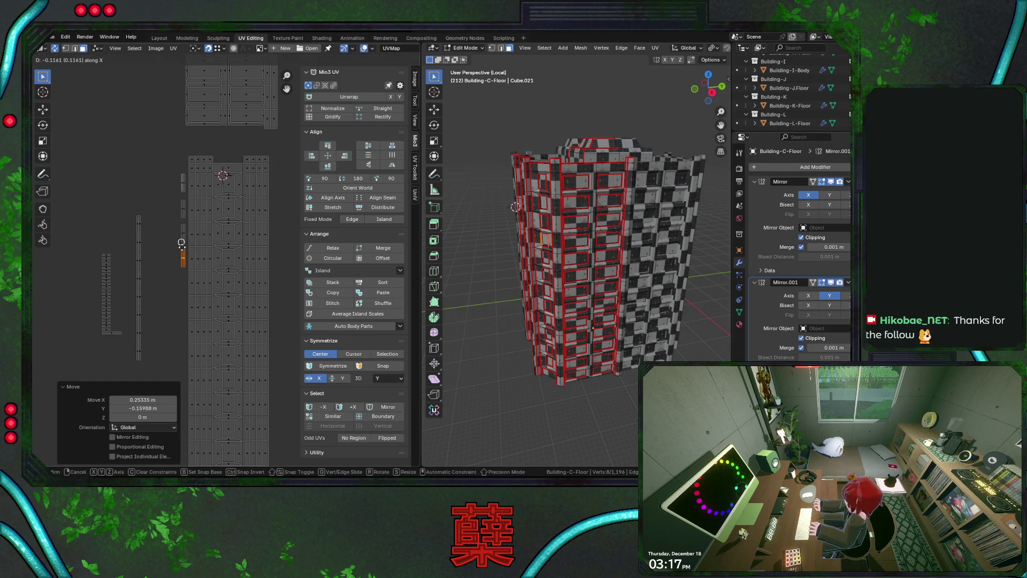
right_click(182, 243)
key("ctrl+z")
middle_click_drag(155, 252, 120, 168)
key("g")
left_click(191, 223)
- Move the piece from the left column's top and set it down on the strip
left_click(121, 156)
key("g")
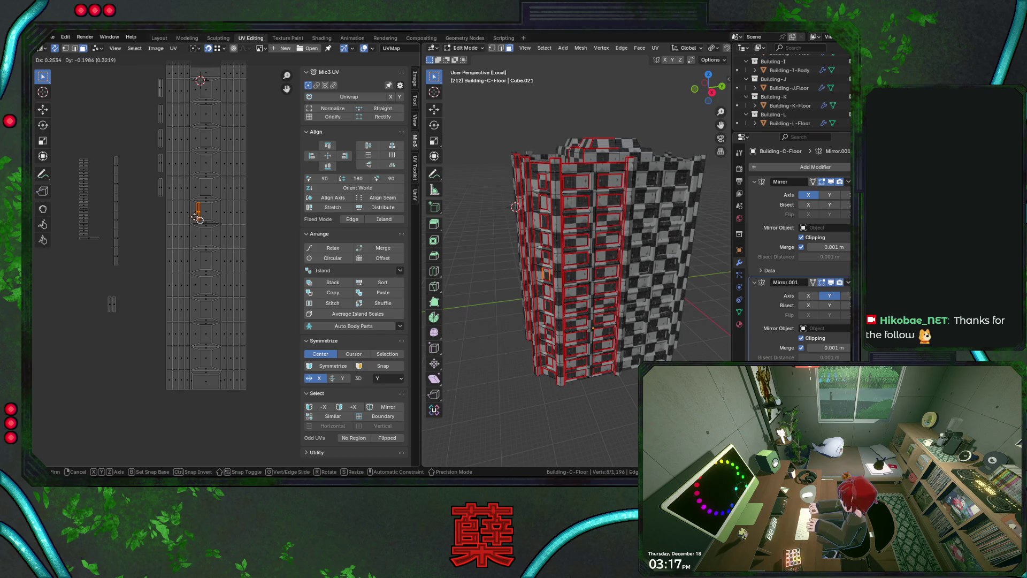
left_click(198, 219)
key("g")
left_click(158, 200)
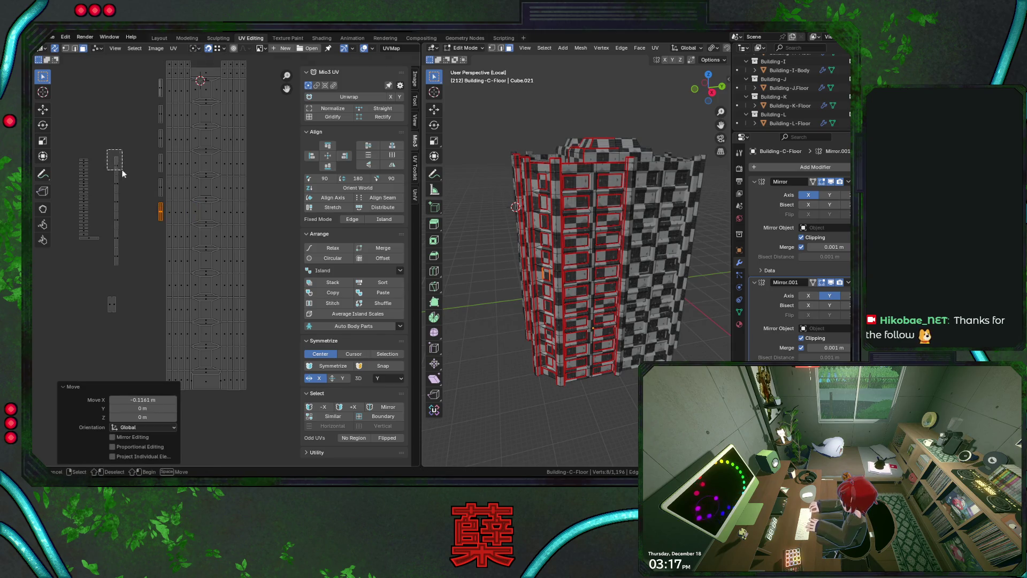
- Relocate the piece atop the middle column, then shift it horizontally
left_click_drag(121, 169, 122, 171)
key("g")
left_click(199, 239)
key("g")
left_click(148, 227)
- Place the next two small strip islands beside the grid columns
middle_click_drag(147, 227, 156, 191)
left_click_drag(111, 131, 128, 152)
key("g")
key("g")
key("x")
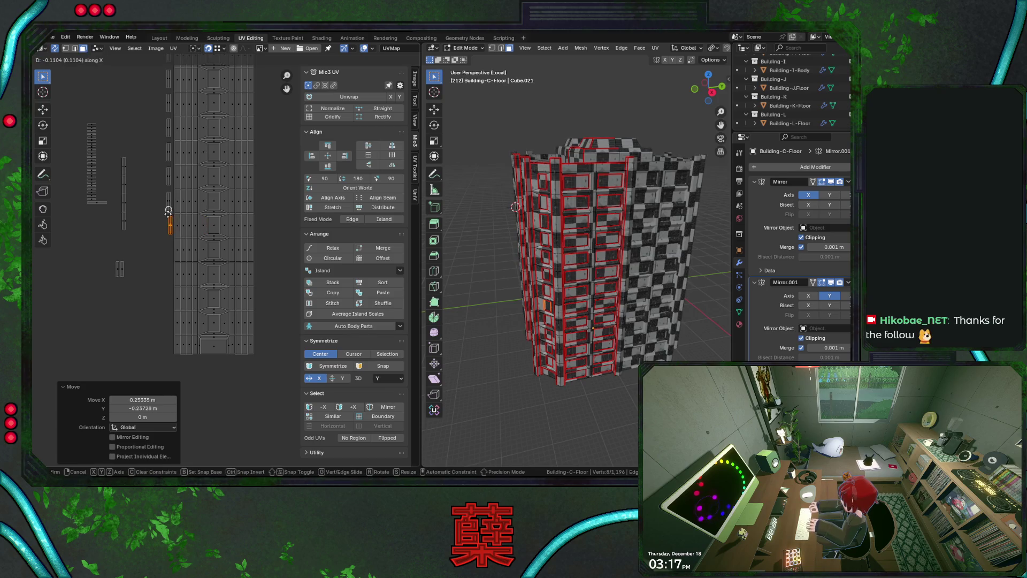
key("x")
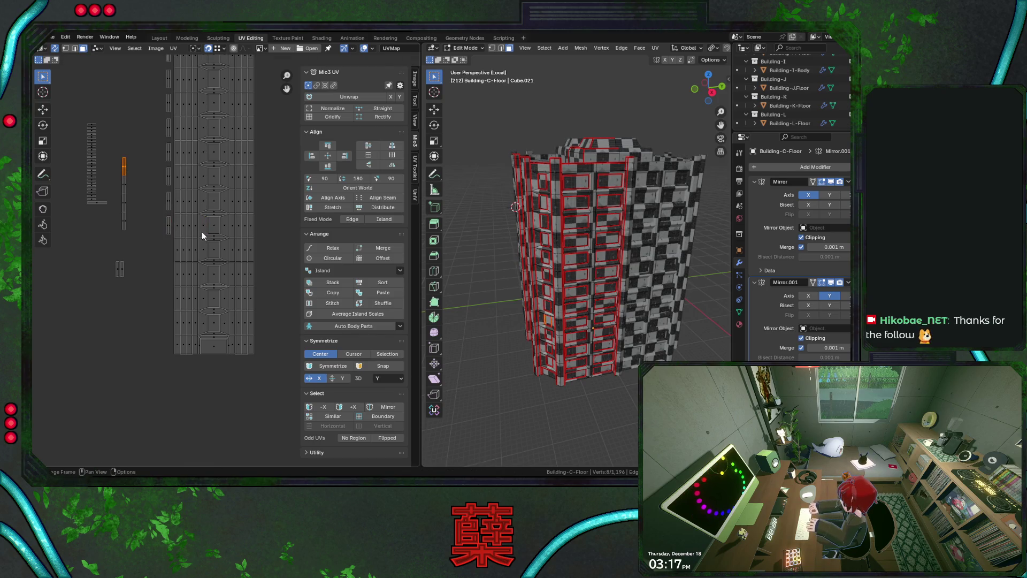
left_click(208, 257)
middle_click_drag(208, 257, 235, 234)
key("g")
key("x")
left_click(186, 207)
- Move another small island down and right, then align it horizontally
left_click_drag(145, 148, 154, 162)
key("g")
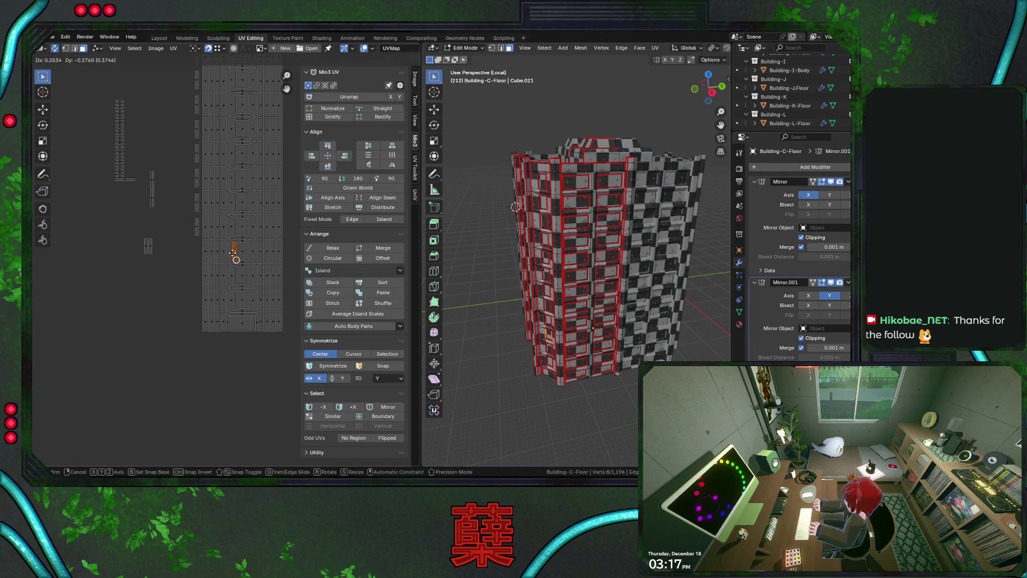
left_click(204, 247)
key("g")
key("x")
left_click(195, 237)
- Bring the thin strip down toward the grid and shift it horizontally
middle_click_drag(176, 205, 171, 183)
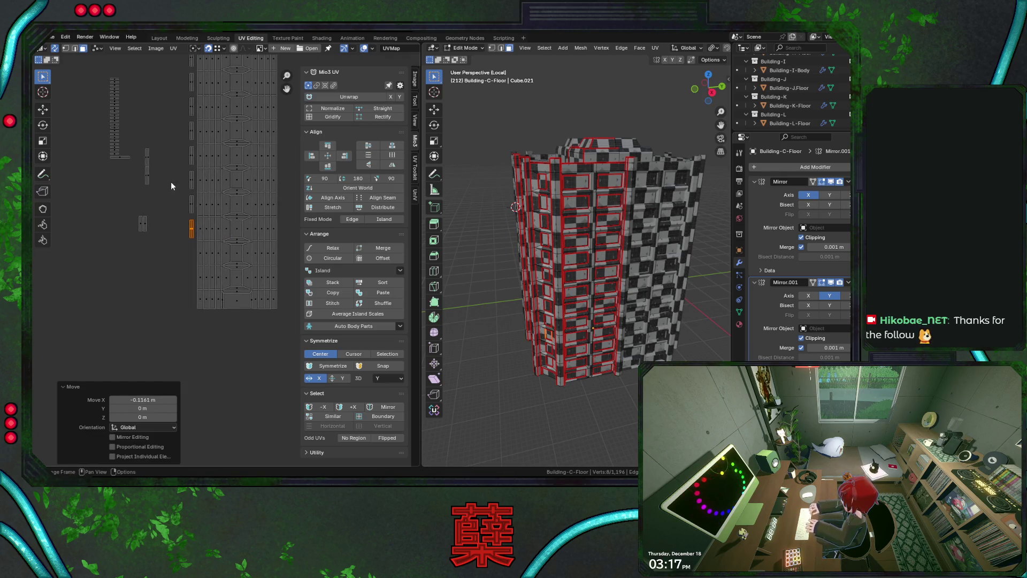
left_click(158, 158)
key("g")
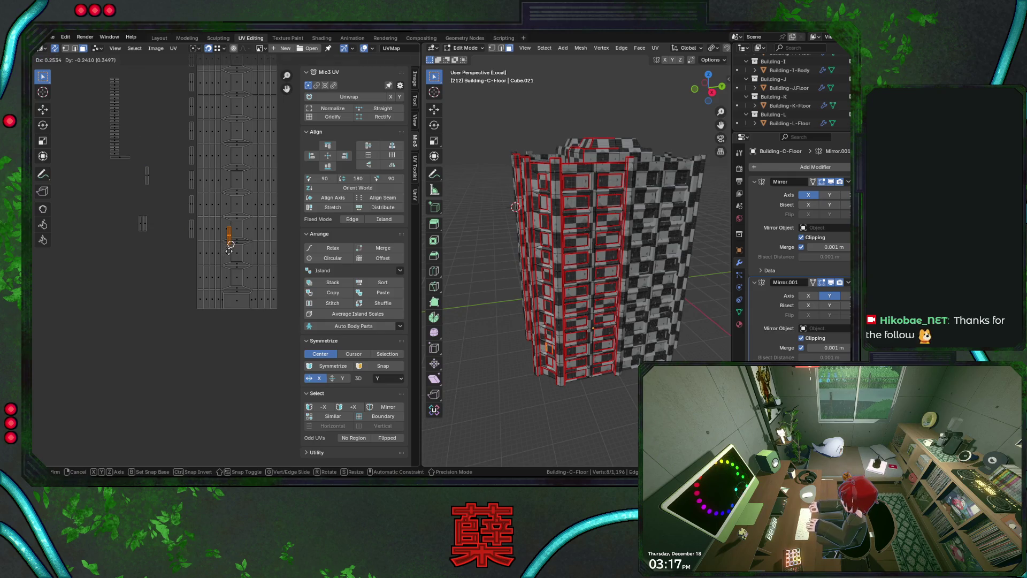
left_click(229, 249)
key("g")
key("x")
left_click(190, 248)
- Move the next small strip down and right beside the grid
middle_click_drag(160, 197, 154, 168)
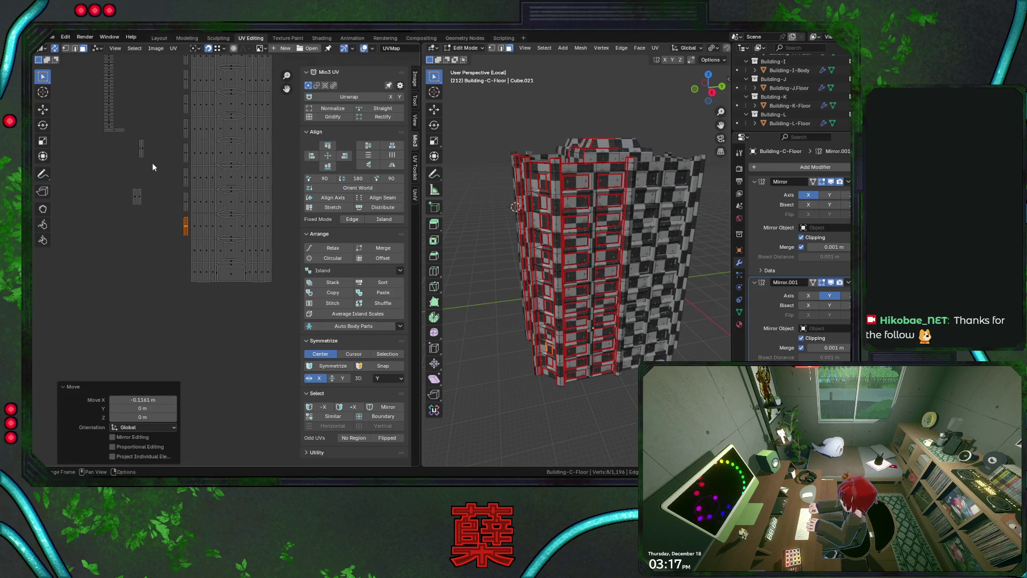
left_click(141, 150)
key("g")
left_click(209, 248)
key("g")
key("x")
right_click(183, 235)
- Place another small strip beside the grid's lower-left corner, shifted horizontally
left_click_drag(122, 166, 150, 202)
key("g")
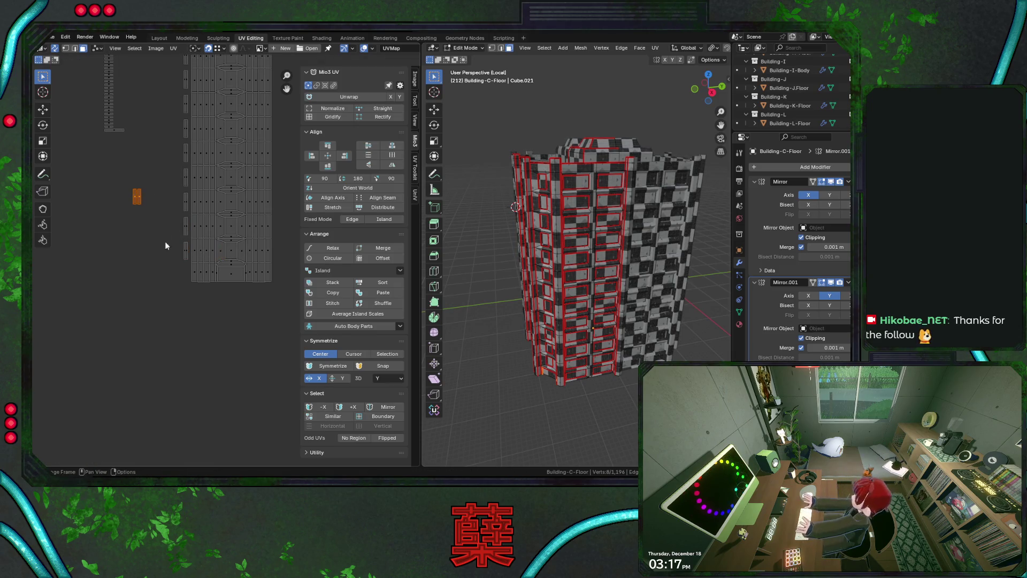
left_click(218, 276)
scroll(218, 278, "up", 3)
key("g")
key("x")
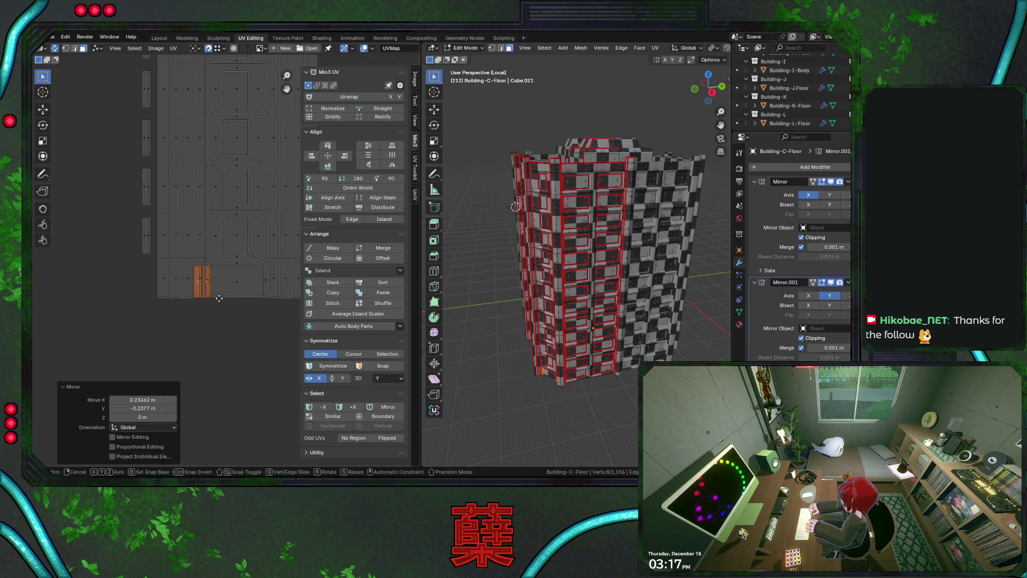
left_click(140, 255)
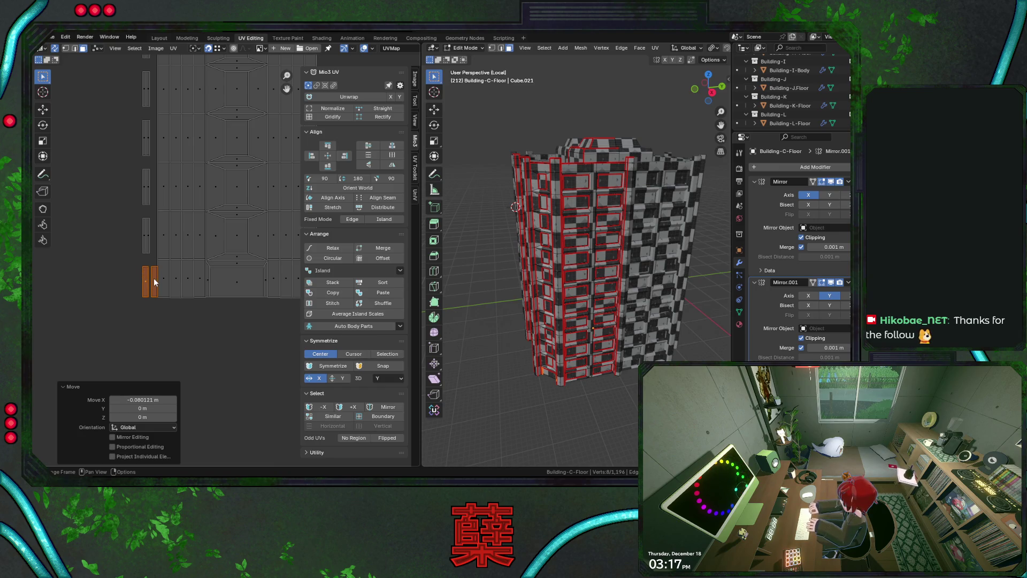
- Shift both corner strips left, adjust one, and select the bottom rectangular island
key("g")
key("x")
left_click(131, 279)
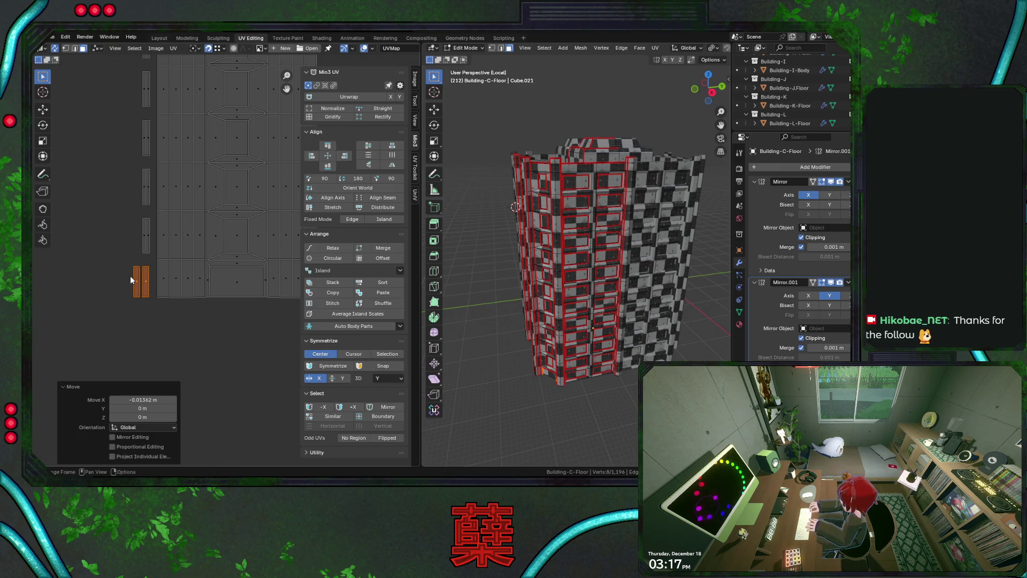
left_click(136, 278)
key("g")
key("x")
left_click(142, 272)
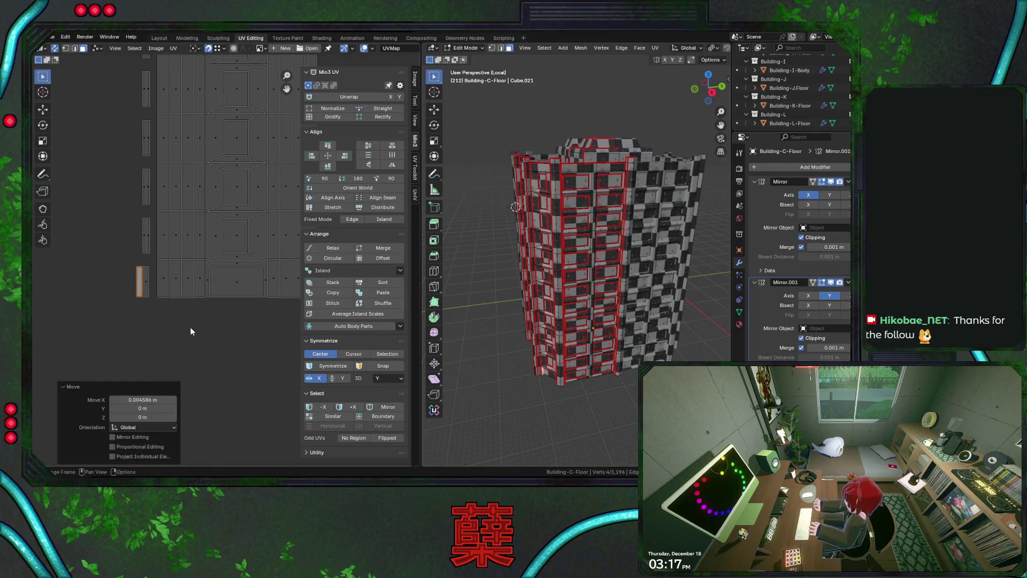
left_click(245, 313)
scroll(246, 310, "up", 2)
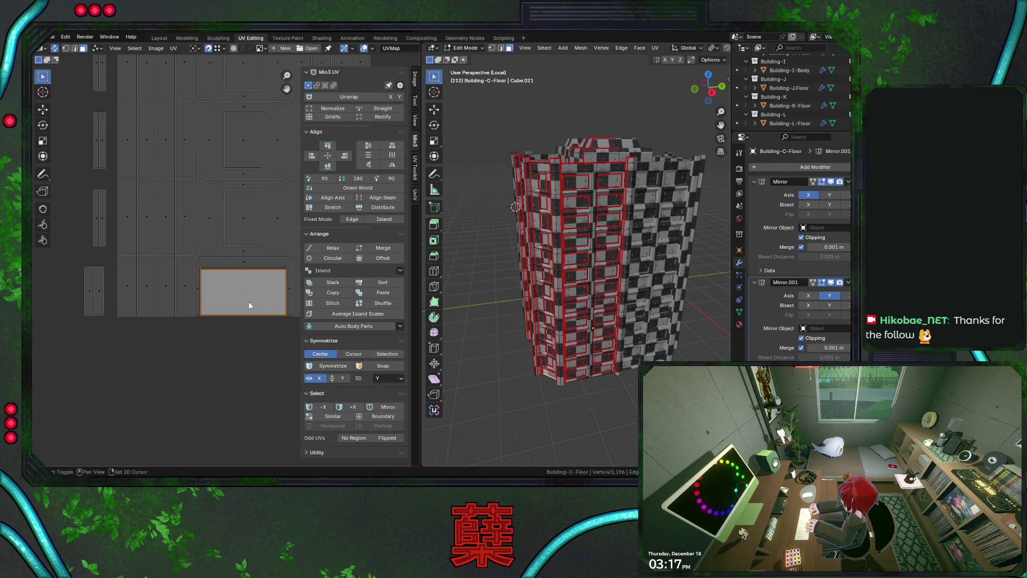
- Clear the UV selection and save City.blend
middle_click_drag(248, 303, 227, 287)
left_click(233, 344)
scroll(231, 338, "down", 6)
key("ctrl+s")
- Move the narrow leftover strip beside the grid
left_click_drag(137, 195, 171, 273)
scroll(170, 283, "up", 2)
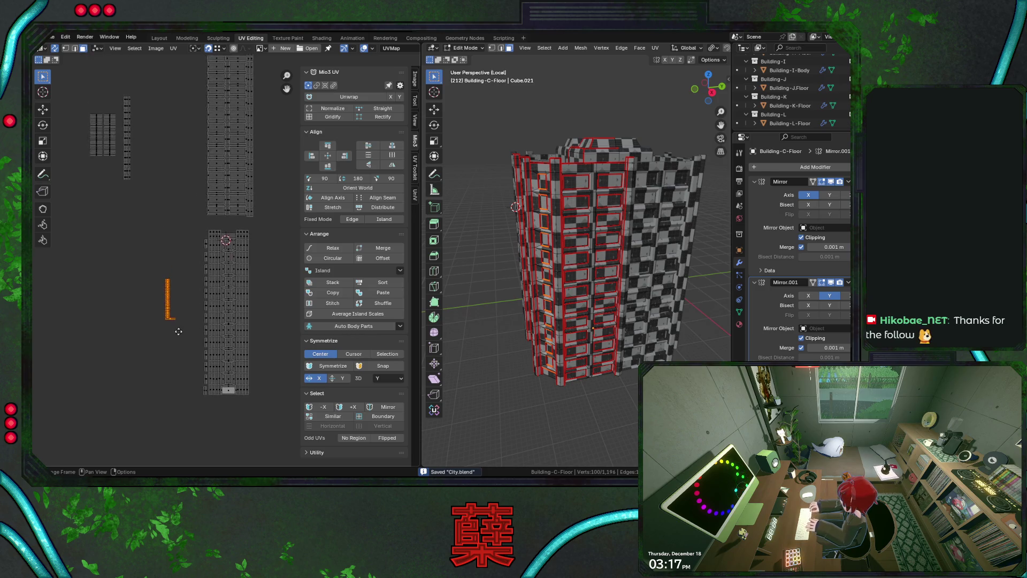
scroll(180, 324, "up", 2)
scroll(180, 316, "up", 2)
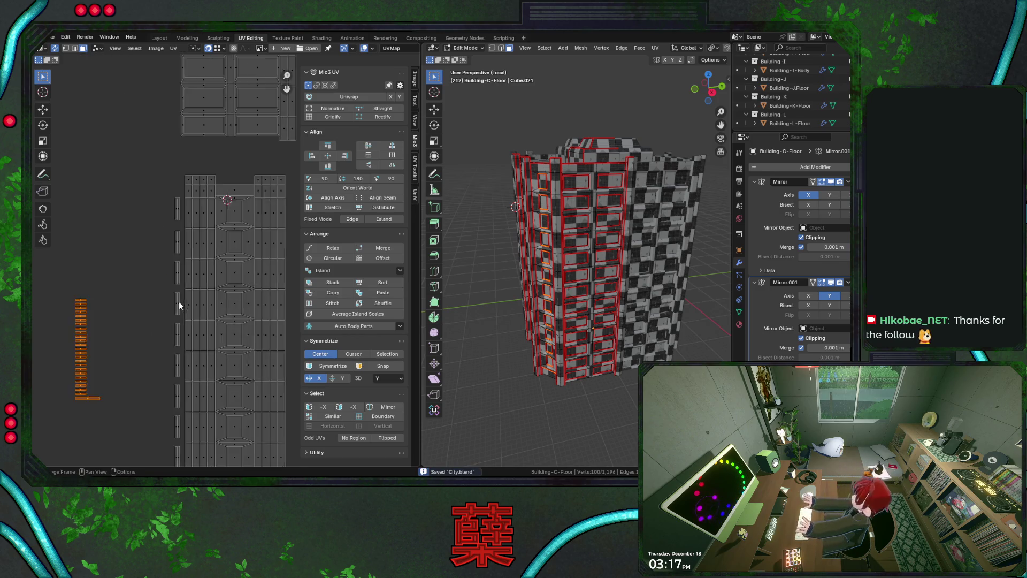
key("g")
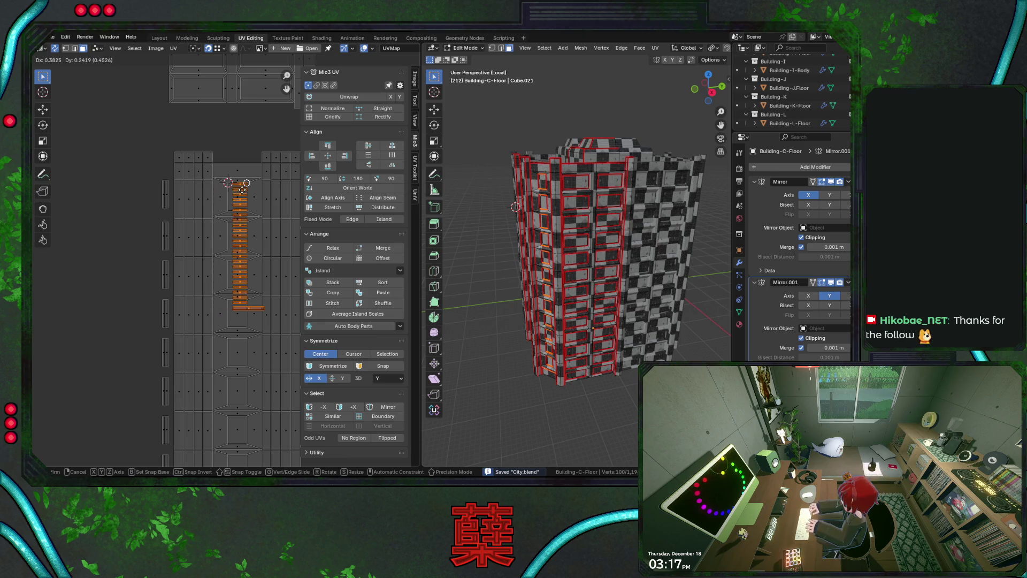
left_click(200, 217)
- Snap the strip's top end onto the 2D cursor
middle_click_drag(110, 252, 149, 214)
left_click(70, 266)
key("g")
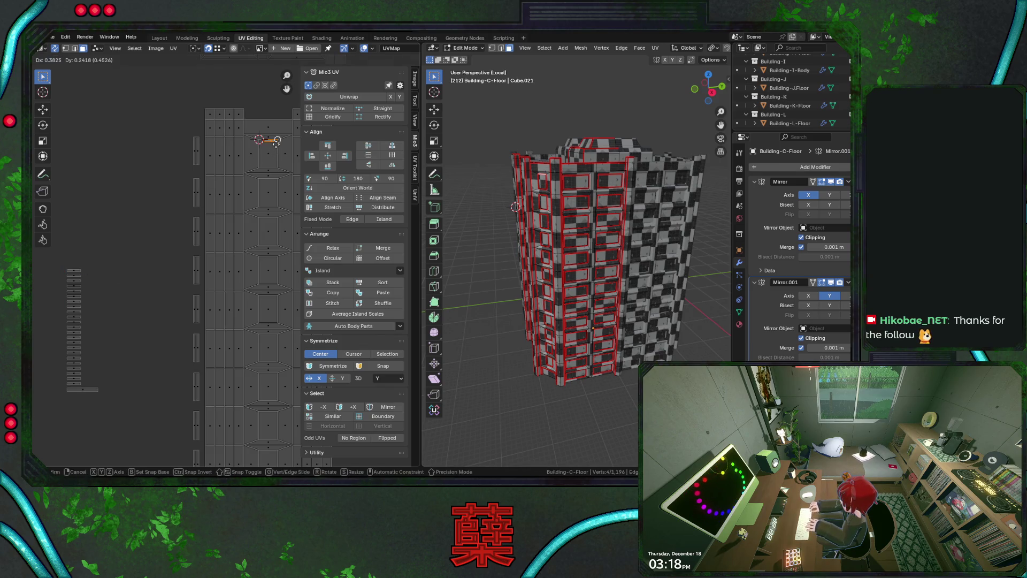
left_click(230, 187)
scroll(230, 187, "up", 2)
mouse_move(224, 217)
middle_mouse_down()
mouse_move(201, 229)
mouse_move(207, 197)
middle_mouse_up()
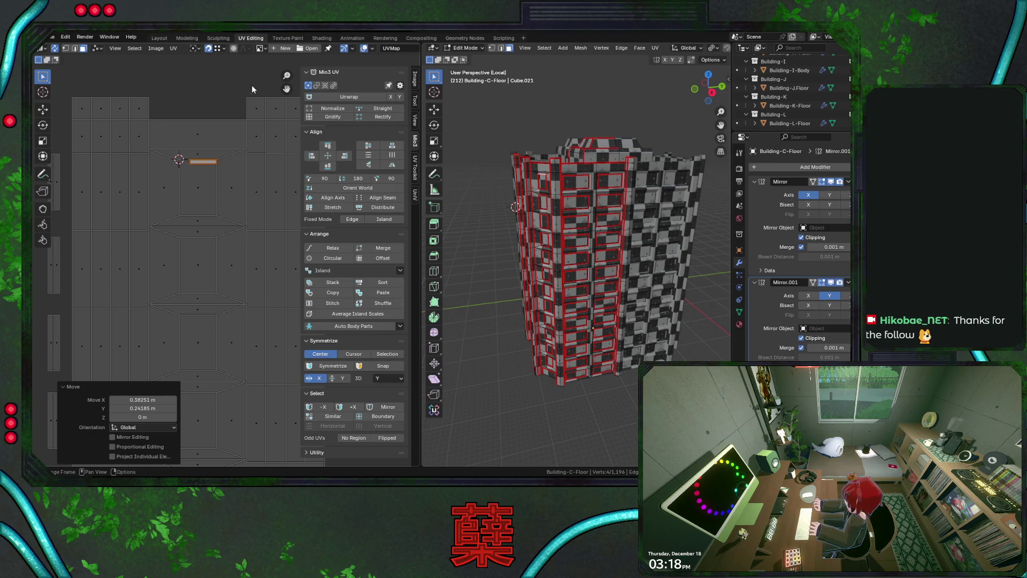
key("g")
left_click(220, 162)
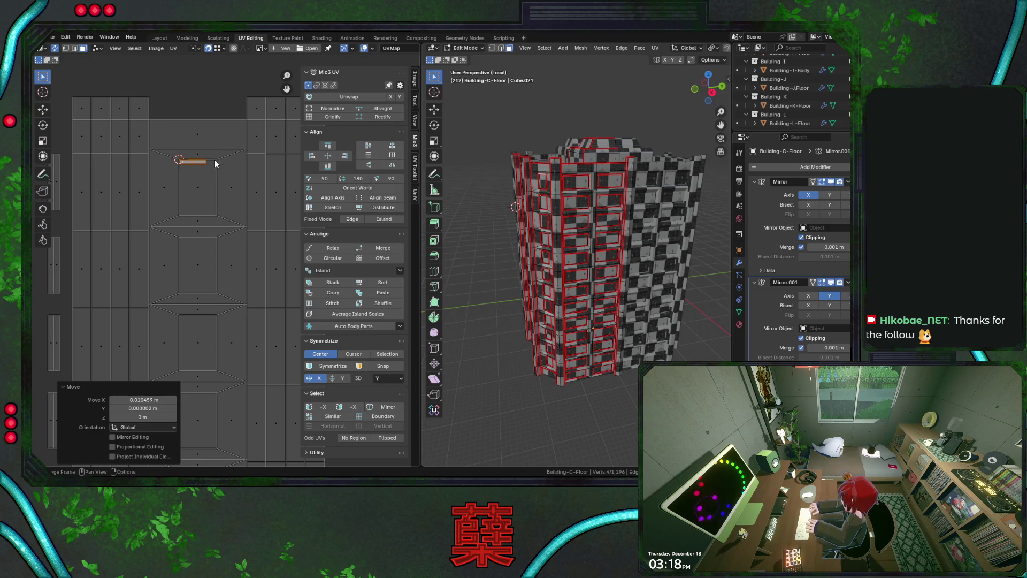
- Set the pivot to 2D Cursor and scale the strip by 1.401
left_click(195, 49)
left_click(252, 90)
key("s")
left_click(214, 188)
left_click(154, 396)
key("Return")
scroll(224, 226, "down", 3)
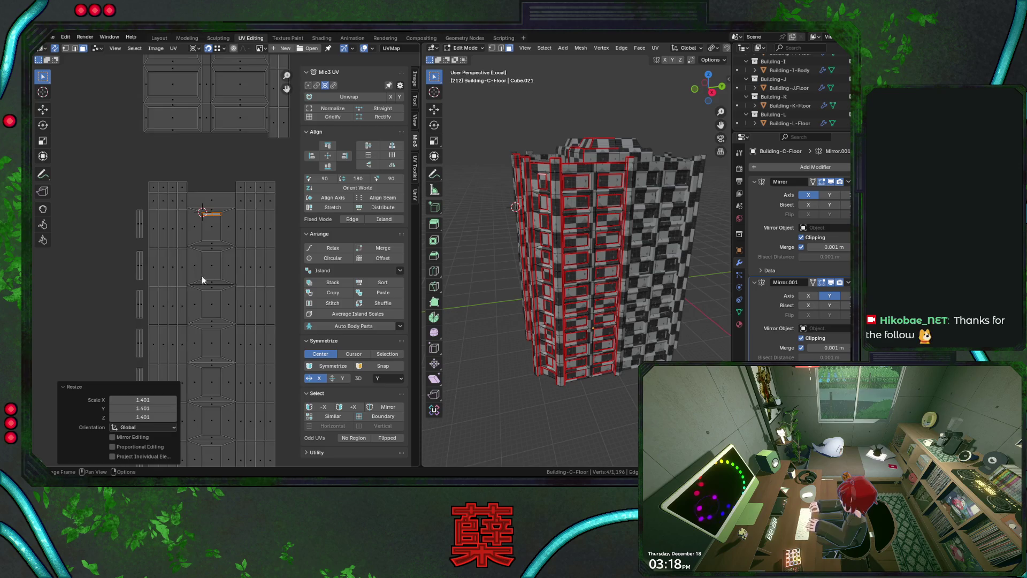
middle_click_drag(201, 275, 223, 190)
scroll(225, 178, "down", 4)
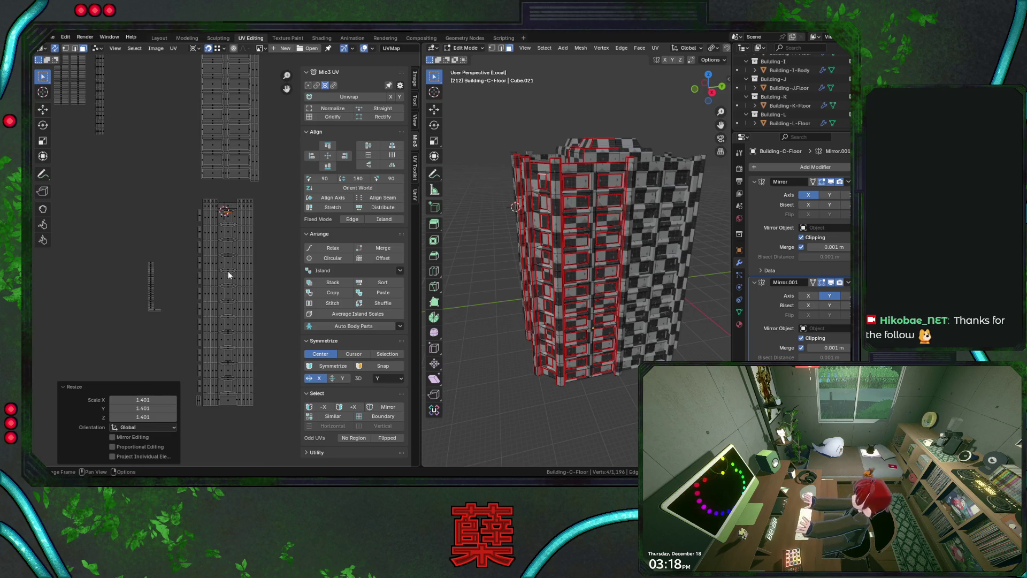
middle_click_drag(227, 265, 236, 253)
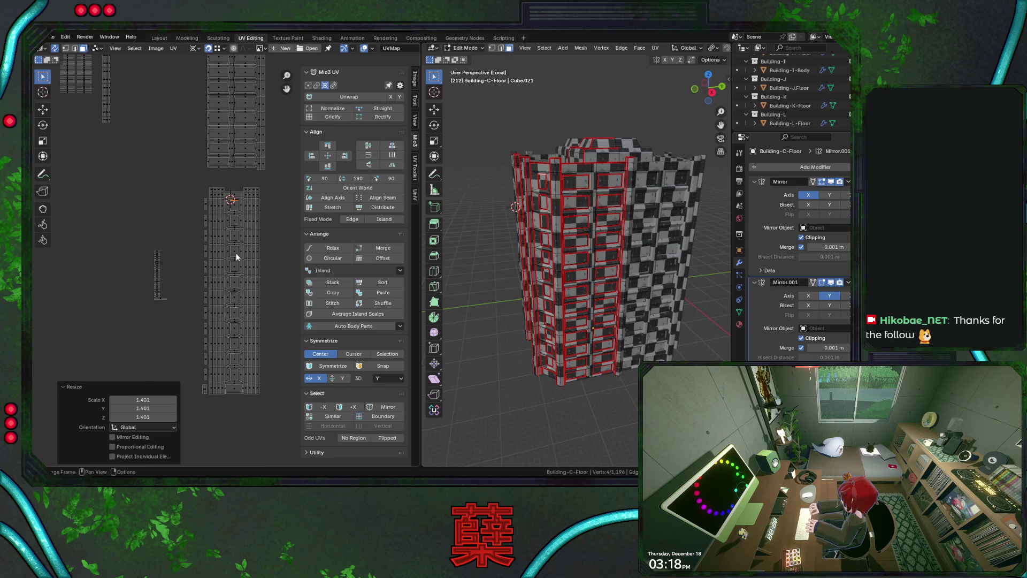
scroll(236, 252, "up", 3)
scroll(235, 252, "down", 1)
- Scale the box-selected leftover strip island uniformly by 1.401
left_click_drag(97, 230, 145, 325)
left_click(194, 49)
left_click(138, 399)
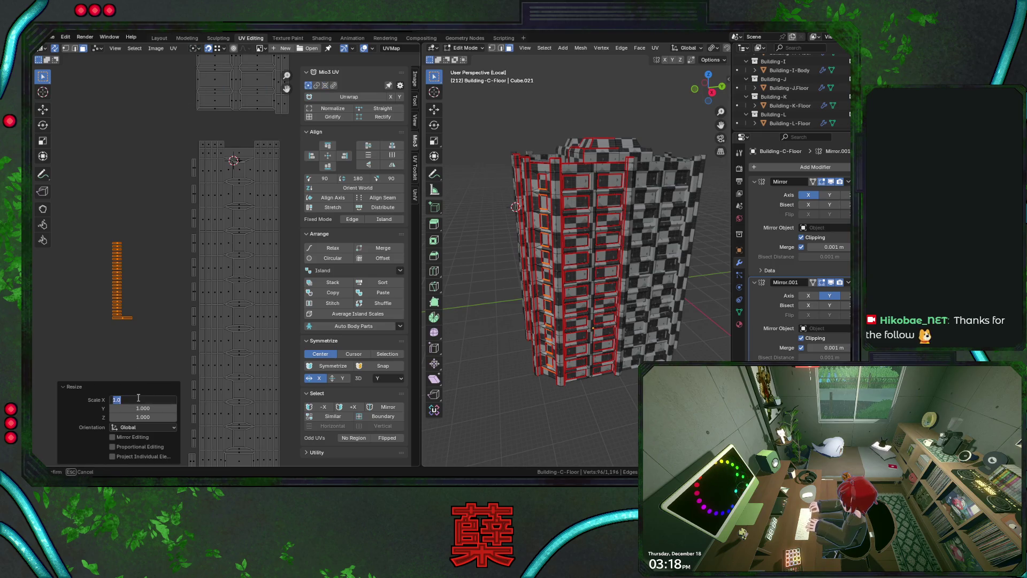
key("Tab")
type("1.40112")
key("Tab")
type("1.40112")
key("Return")
- Move a small edge piece onto the top of the column stack
left_click(240, 163)
key("g")
left_click(123, 230)
scroll(123, 240, "up", 2)
middle_click_drag(123, 239, 208, 180)
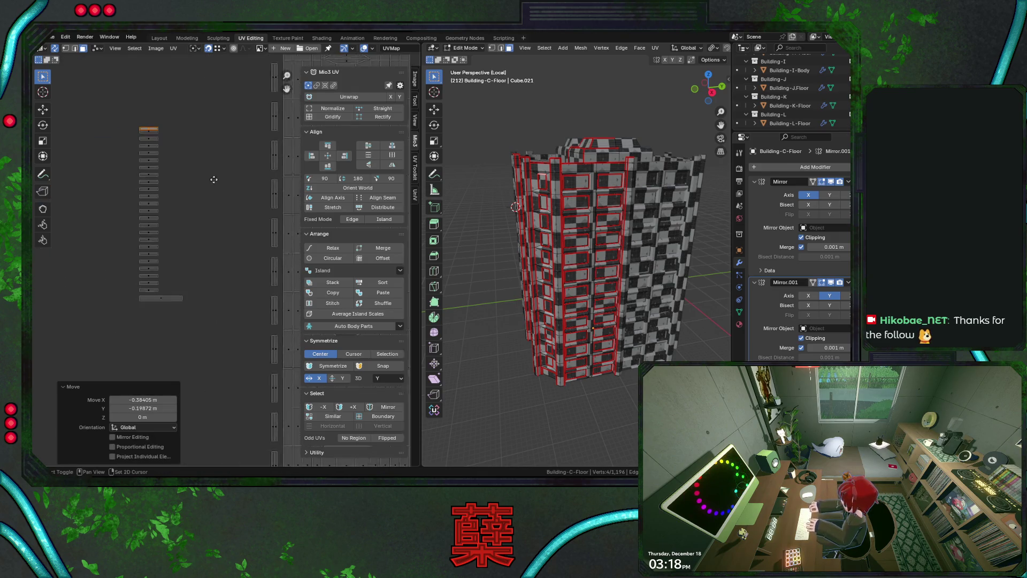
- Stack the first batch of loose strip pieces, one after another, onto the strip stack
key("g")
left_click(144, 136)
key("g")
left_click(145, 141)
left_click(148, 166)
key("g")
left_click(145, 146)
left_click(148, 171)
key("g")
left_click(145, 151)
left_click(149, 177)
key("g")
left_click(147, 154)
left_click(150, 183)
key("g")
left_click(149, 178)
left_click(150, 177)
key("g")
left_click(146, 158)
key("g")
left_click(146, 160)
left_click(149, 203)
key("g")
left_click(143, 162)
left_click(147, 208)
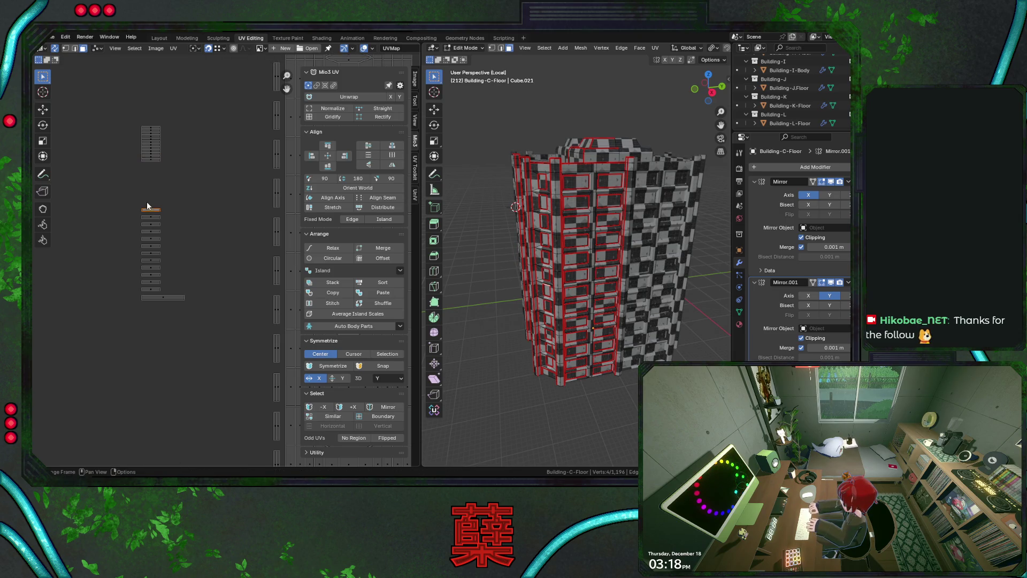
key("g")
left_click(146, 160)
left_click(149, 217)
key("g")
left_click(146, 167)
left_click(149, 231)
- Place the remaining small strip pieces at the bottom of the growing stack
key("g")
left_click(146, 163)
left_click(149, 228)
key("g")
left_click(147, 167)
left_click(150, 240)
key("g")
left_click(146, 177)
left_click(149, 242)
key("g")
left_click(146, 179)
left_click(150, 241)
key("g")
left_click(147, 182)
left_click(156, 265)
key("g")
left_click(146, 187)
left_click(149, 265)
key("g")
left_click(144, 187)
scroll(149, 214, "down", 2, "shift")
left_click(149, 248)
key("g")
left_click(147, 179)
left_click(150, 255)
key("g")
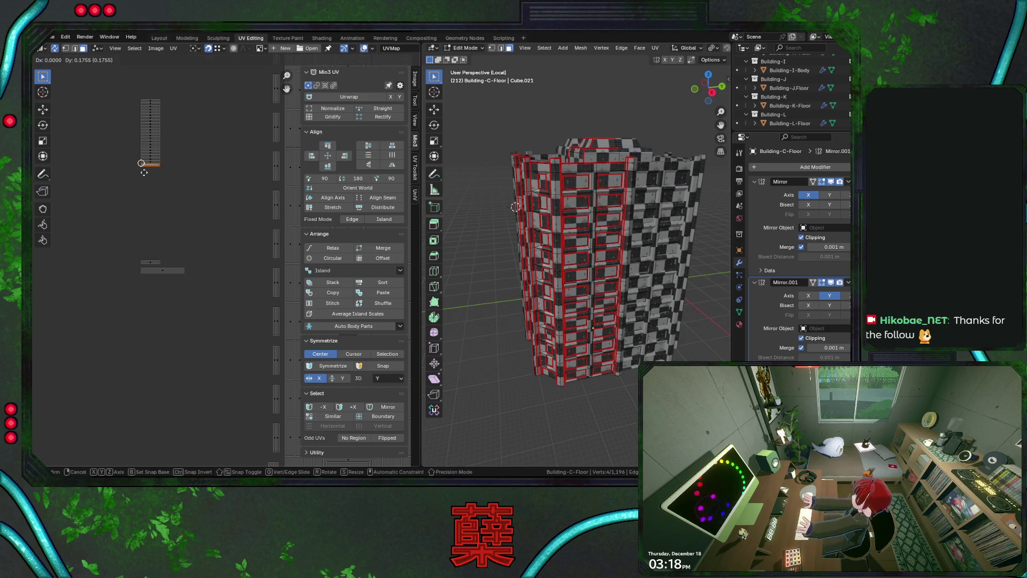
left_click(143, 172)
left_click(150, 262)
- Select the wide lower strip piece and pan the UV view toward the loose pieces
key("g")
left_click(145, 166)
scroll(153, 225, "down", 1)
left_click(161, 263)
middle_click_drag(245, 311, 159, 210)
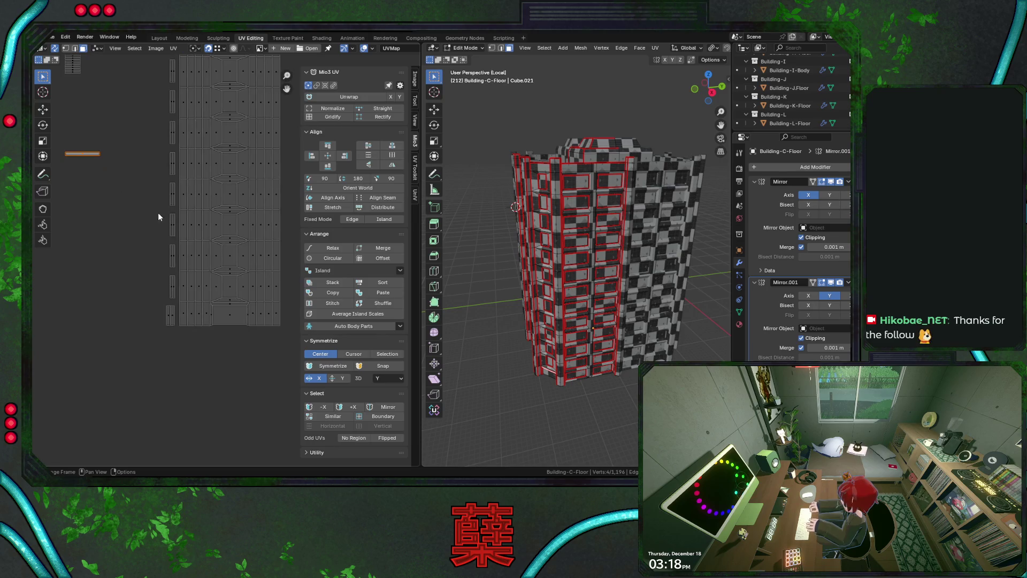
- Move the wide strip piece along X beside the bottom island, then raise it above the layout
middle_click_drag(107, 120, 123, 248)
key("g")
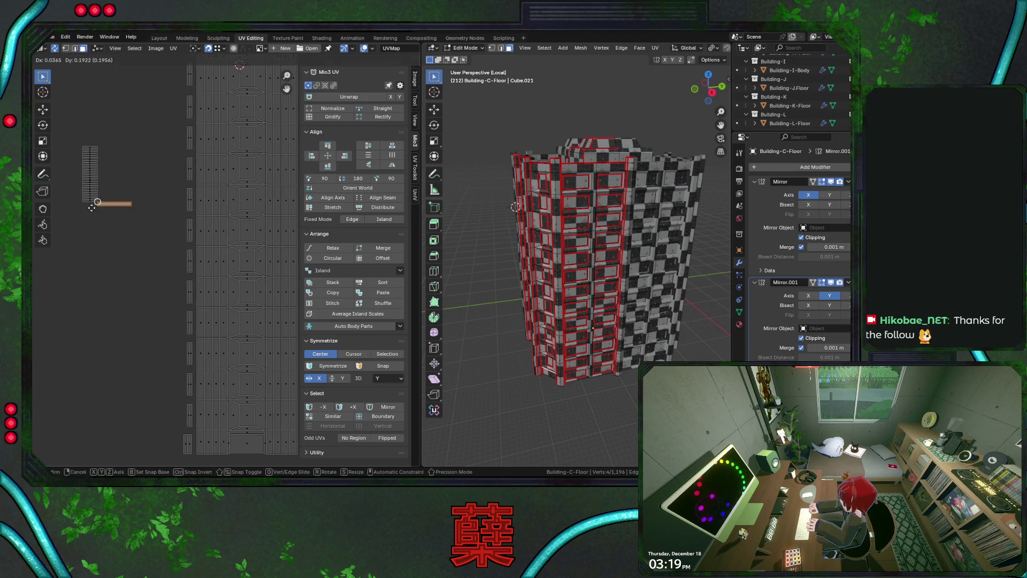
left_click(84, 204)
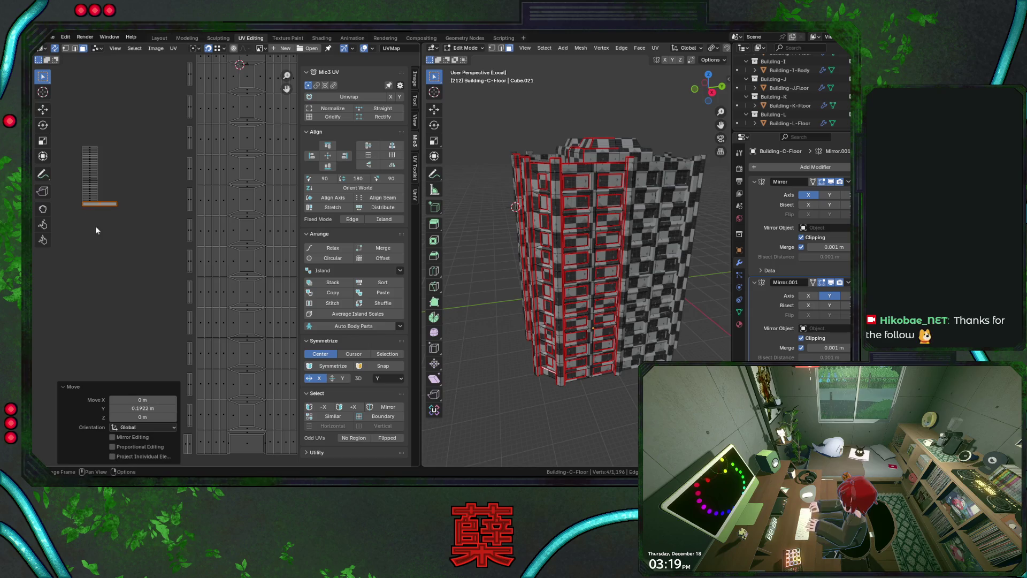
key("ctrl+z")
key("g")
key("x")
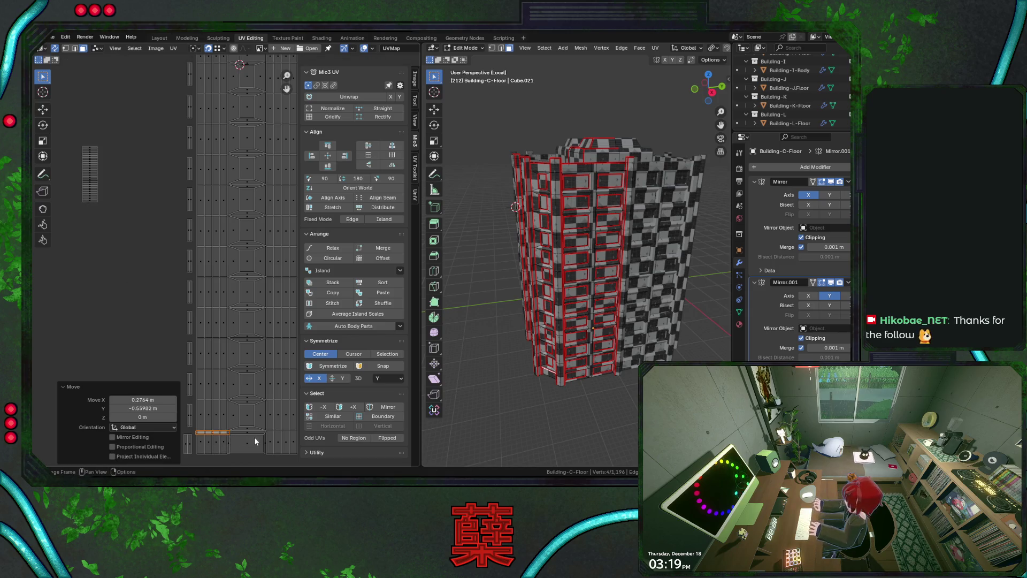
left_click(262, 440)
scroll(257, 368, "down", 2)
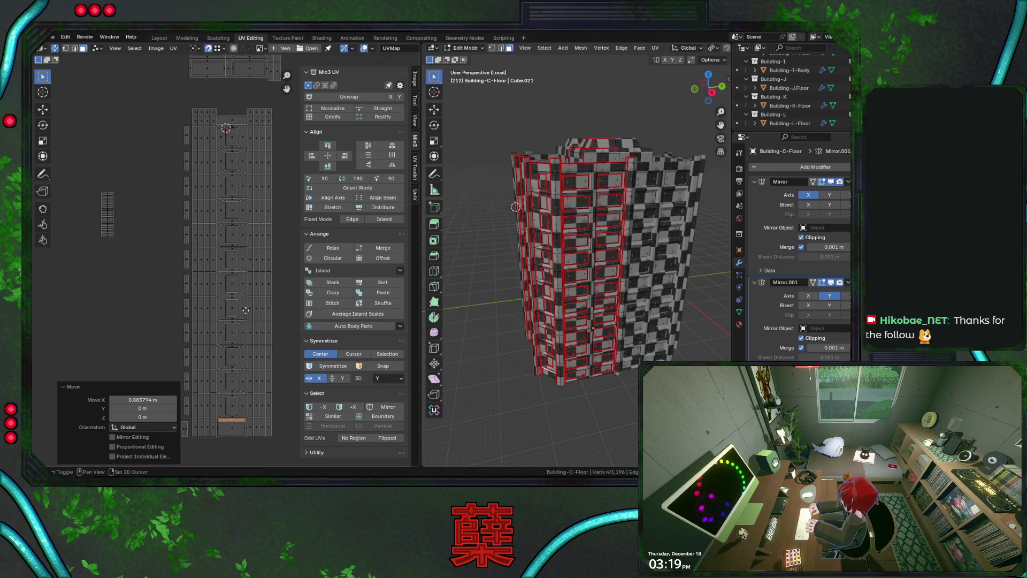
key("g")
key("y")
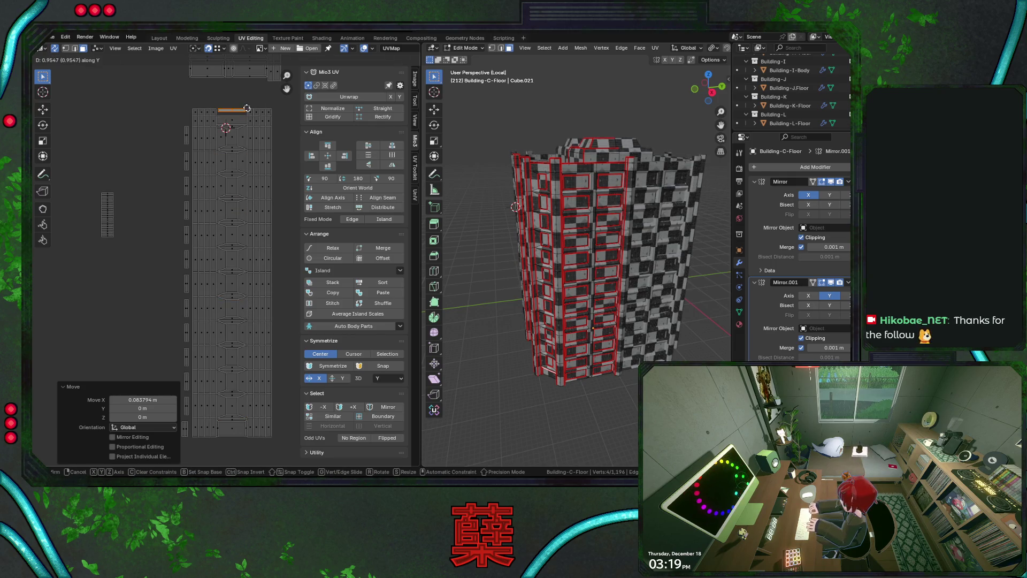
left_click(247, 107)
- Select the whole large strip column and lower it along Y
left_click_drag(92, 179, 122, 220)
scroll(158, 197, "down", 1)
left_click_drag(182, 126, 272, 420)
key("g")
key("y")
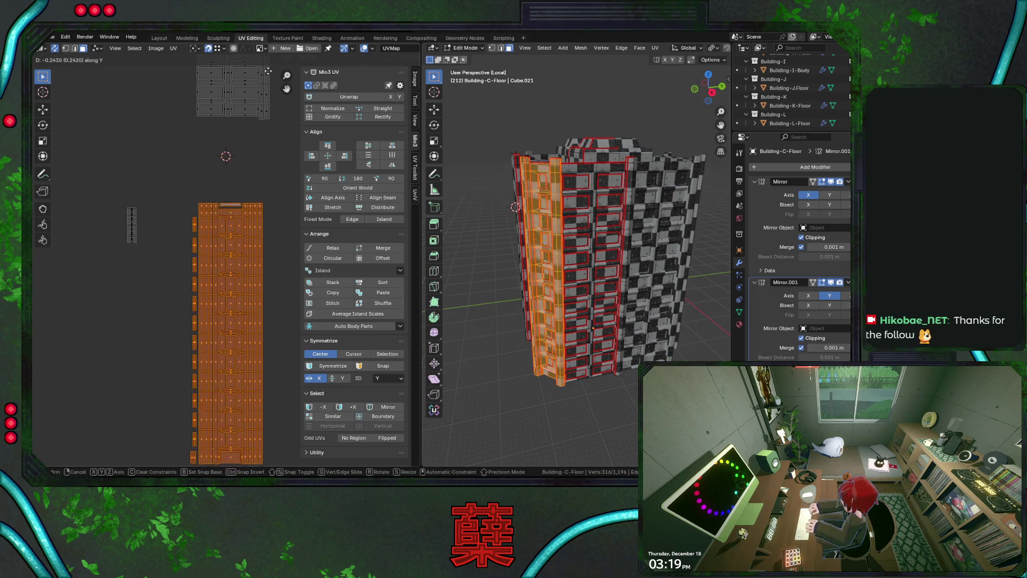
left_click(266, 89)
- Seat the small strip stack flush on top of the large strip column
key("ctrl+i")
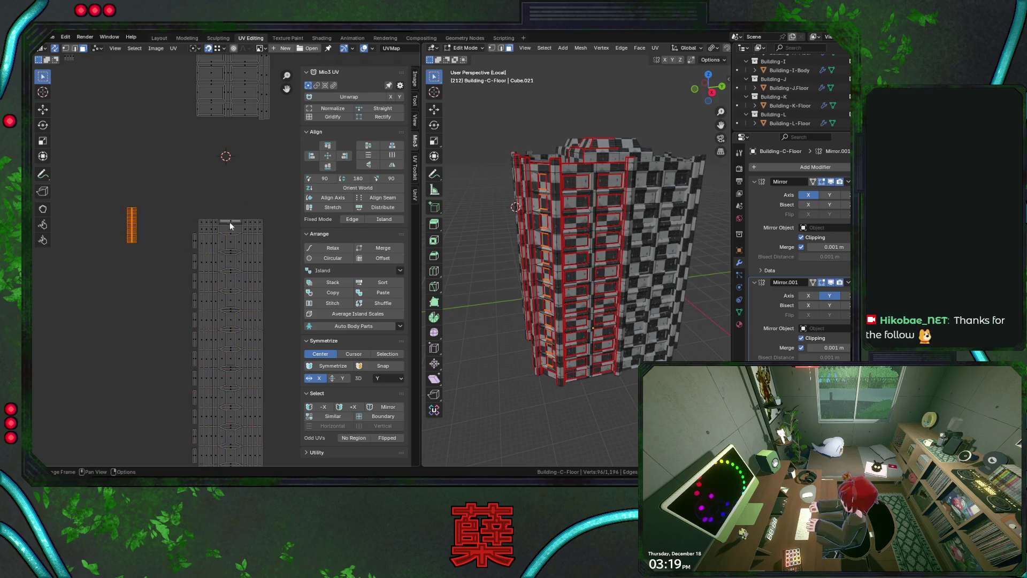
key("g")
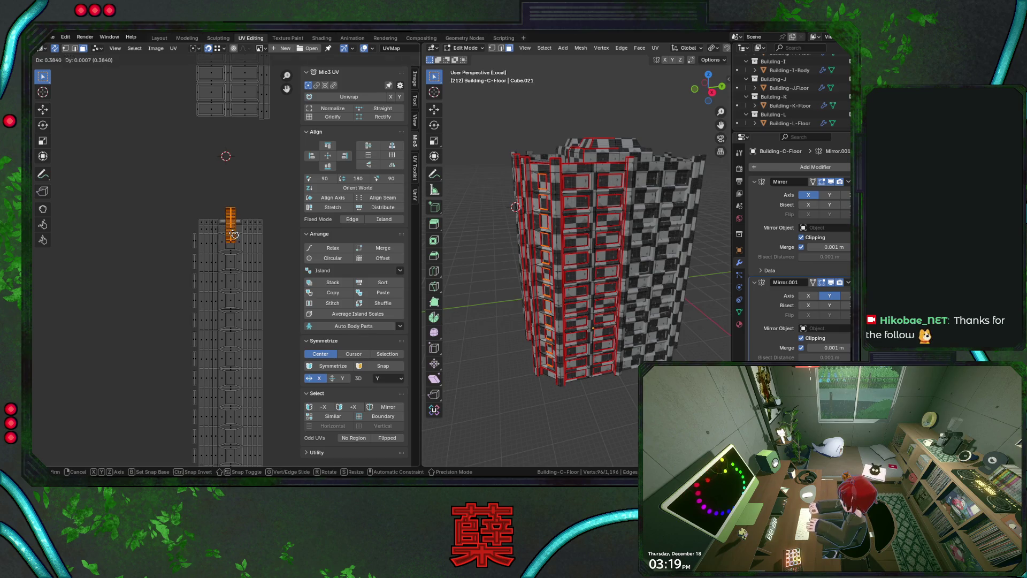
left_click(234, 249)
key("g")
key("y")
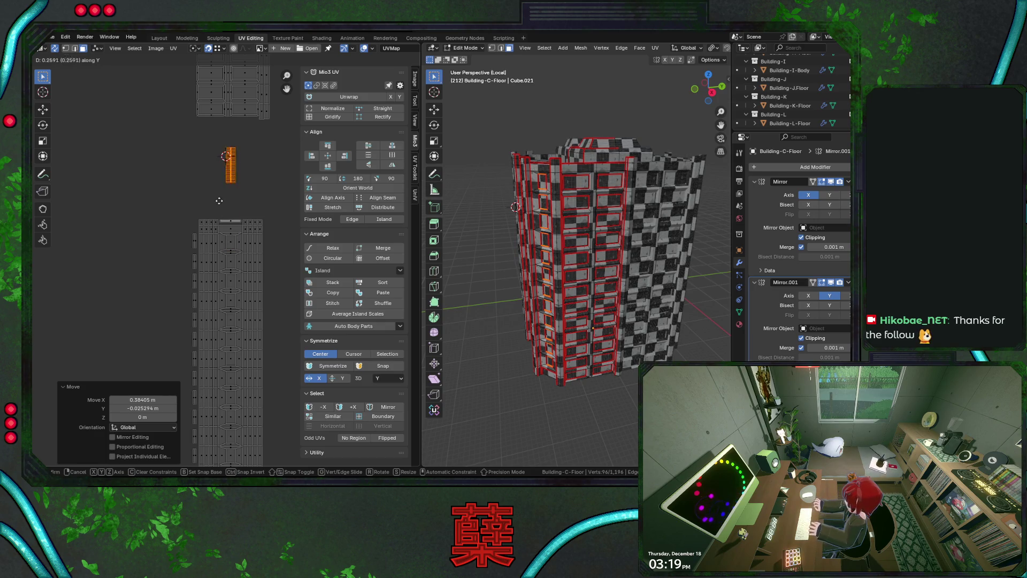
left_click(219, 176)
key("g")
key("y")
left_click(218, 217)
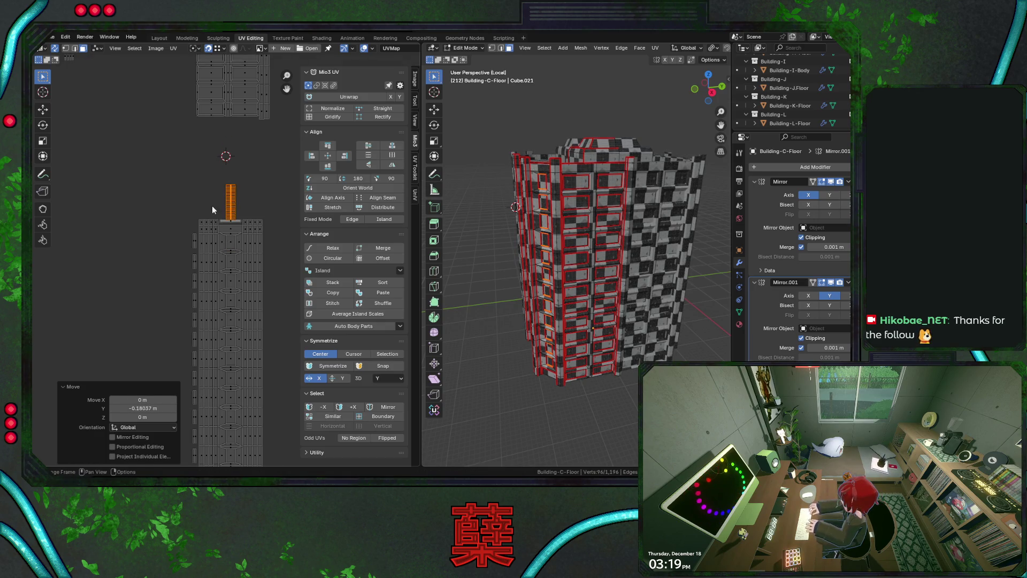
key("g")
key("y")
left_click(175, 197)
left_click(175, 197)
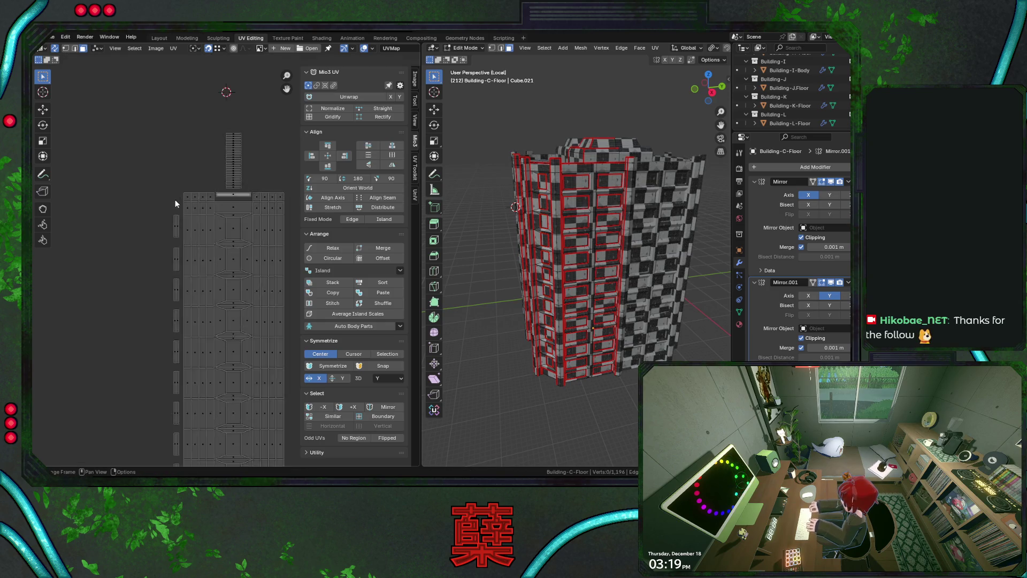
- Shift the leftover strips beside the column 0.007722 to the right along X
scroll(175, 197, "down", 2)
middle_click_drag(175, 213, 174, 146)
left_click_drag(168, 166, 201, 383)
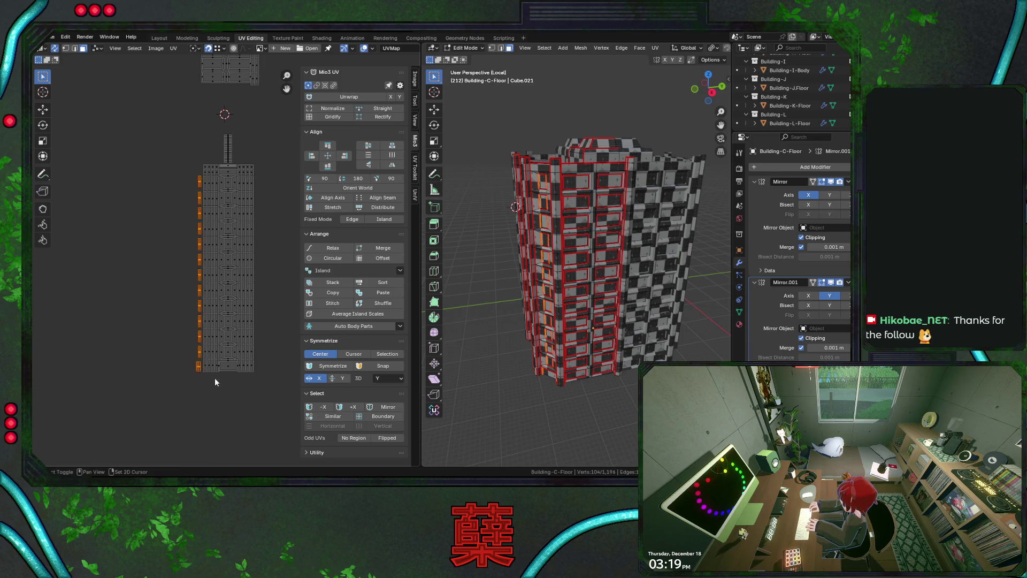
scroll(250, 300, "up", 3)
middle_click_drag(237, 339, 212, 316)
scroll(210, 358, "up", 3)
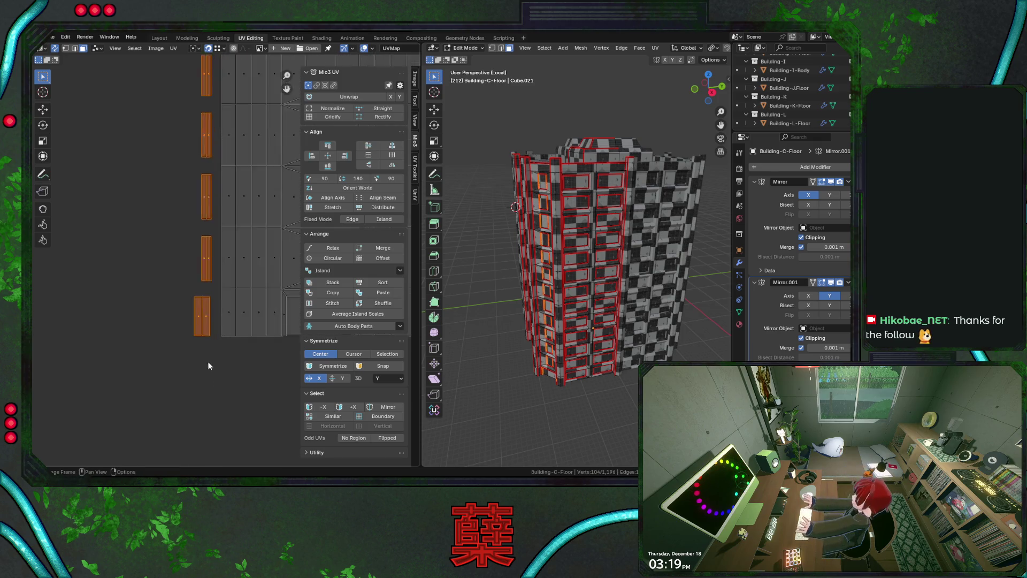
scroll(184, 417, "down", 2)
key("g")
key("x")
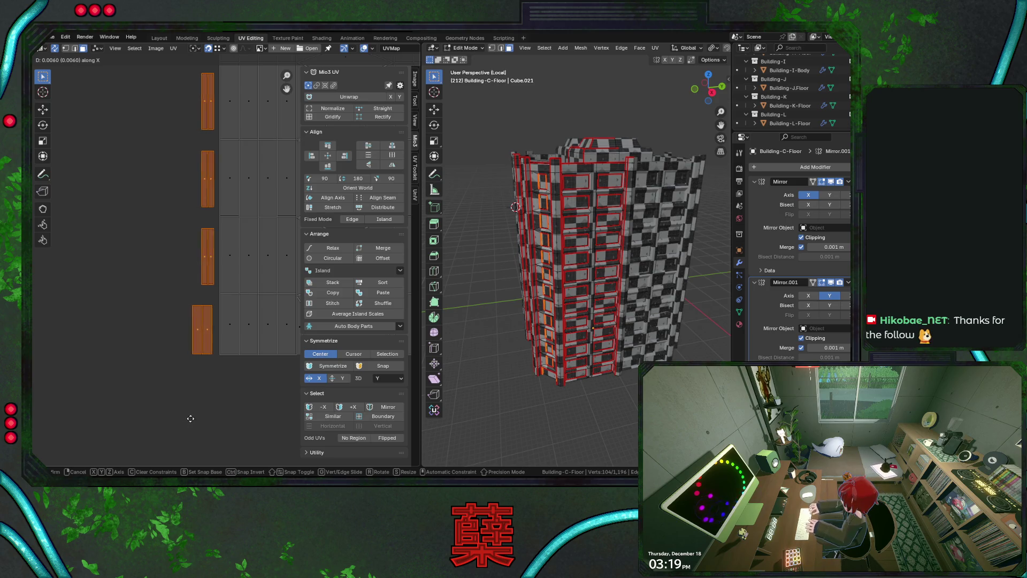
left_click(192, 416)
scroll(178, 355, "down", 1)
scroll(178, 355, "down", 5)
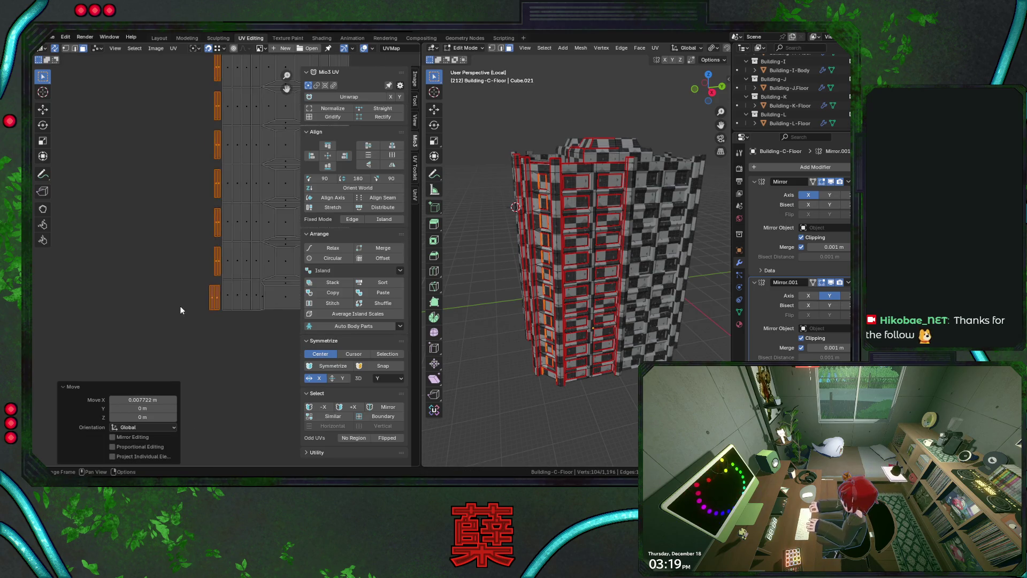
- Save City.blend, frame all UV islands, and select a group of islands
key("ctrl+s")
key("Home")
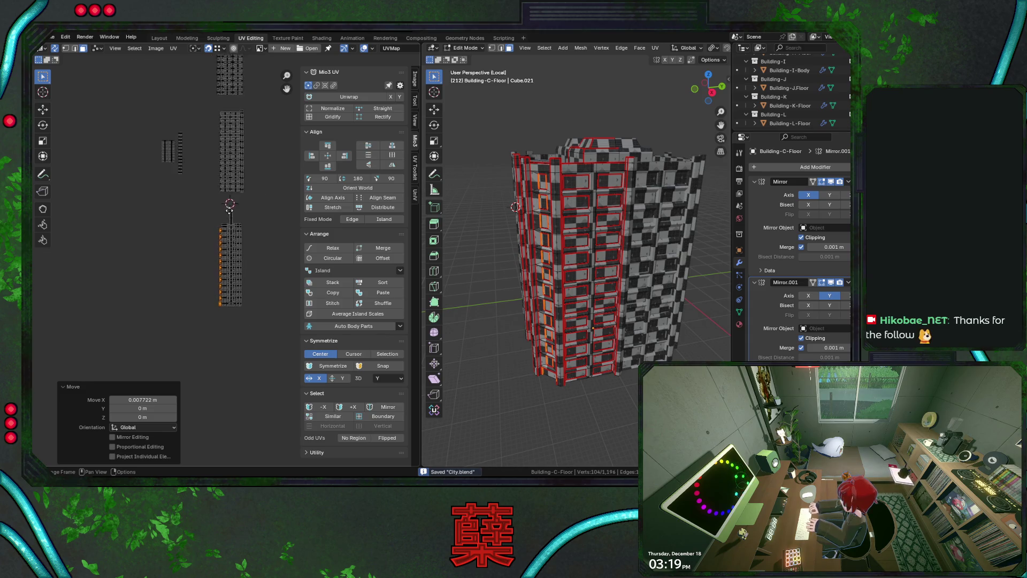
left_click_drag(144, 208, 185, 297)
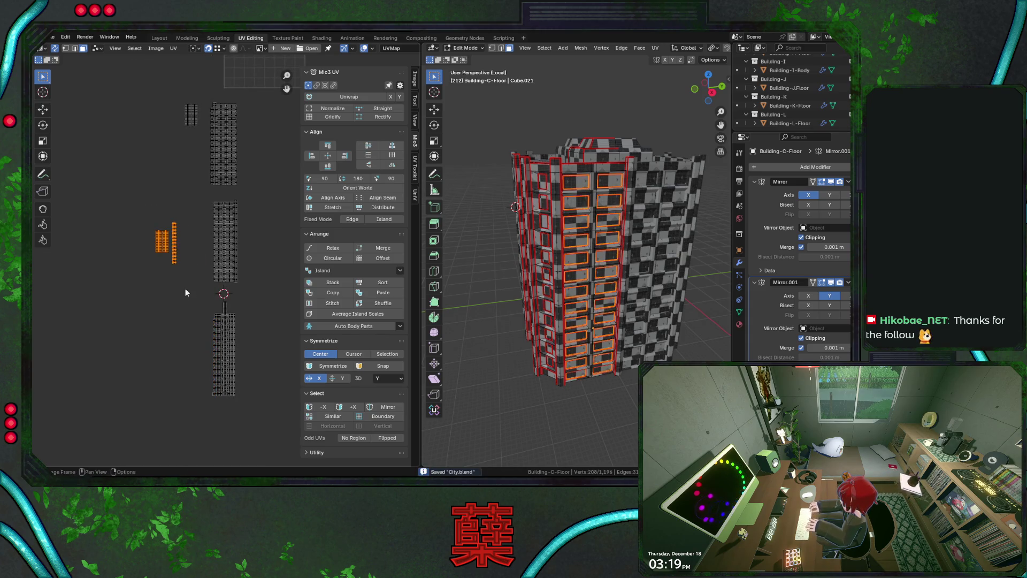
- Select the small leftover strip islands, move them, and bring them into view
scroll(182, 276, "up", 1)
scroll(168, 204, "down", 1)
left_click_drag(156, 176, 190, 256)
key("g")
left_click(177, 268)
middle_click_drag(535, 257, 599, 257)
scroll(201, 240, "up", 3)
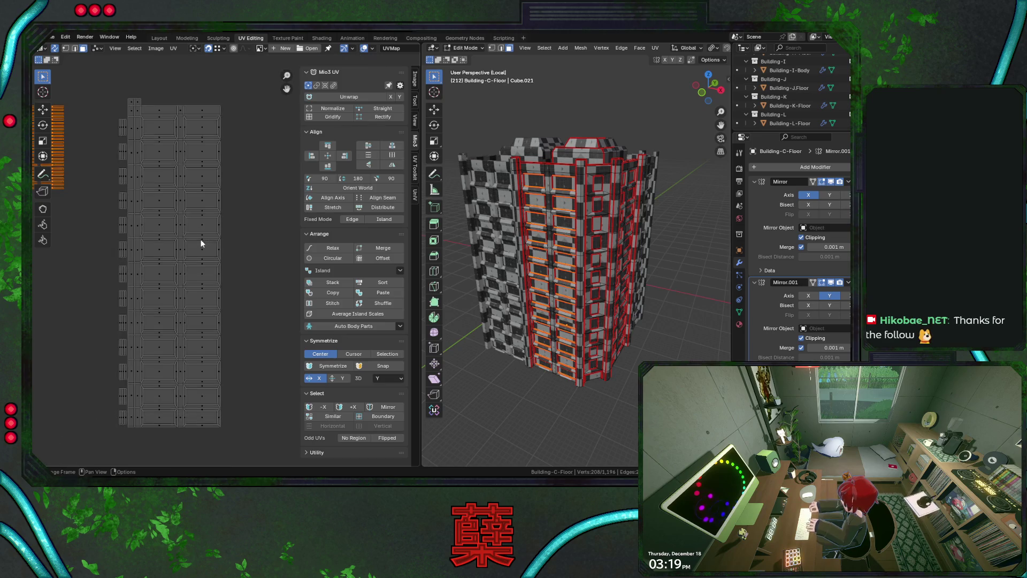
mouse_move(189, 222)
middle_mouse_down()
mouse_move(218, 214)
mouse_move(170, 218)
middle_mouse_up()
- Scale the selected islands to 1.401 on X, Y and Z
key("s")
left_click(147, 227)
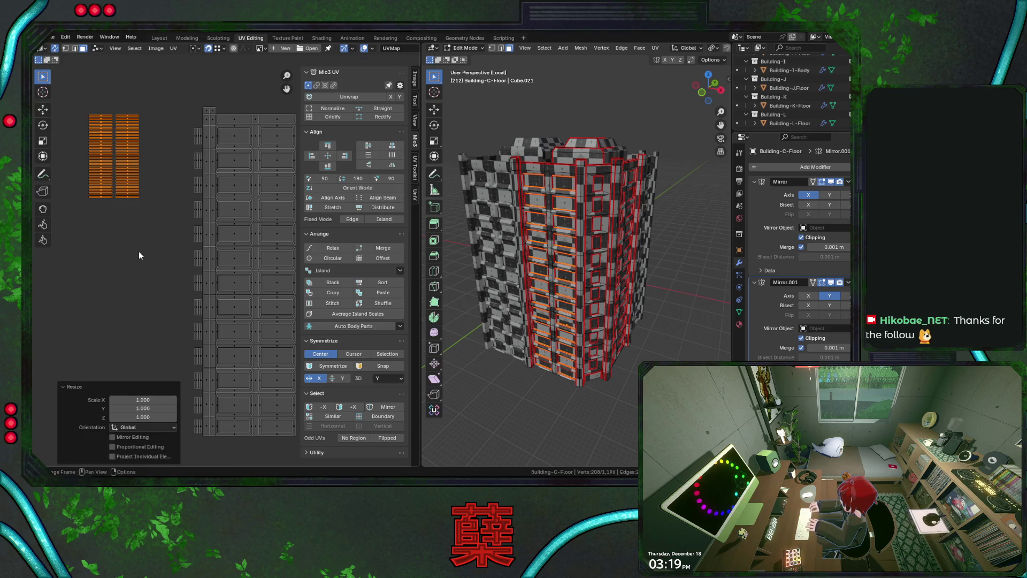
left_click(123, 400)
type("1.40112")
key("Tab")
type("1.40112")
key("Tab")
type("1.40112")
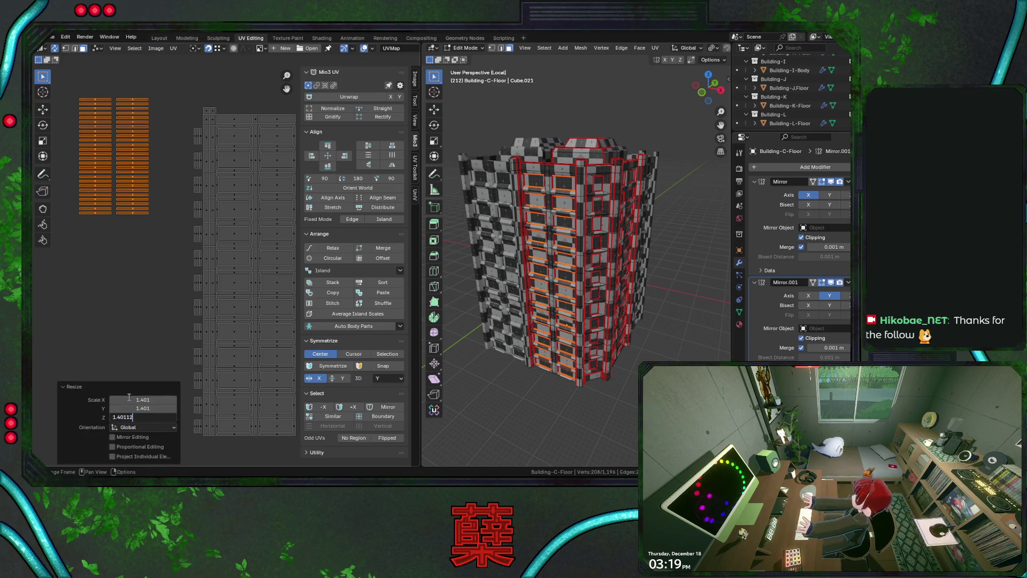
key("Return")
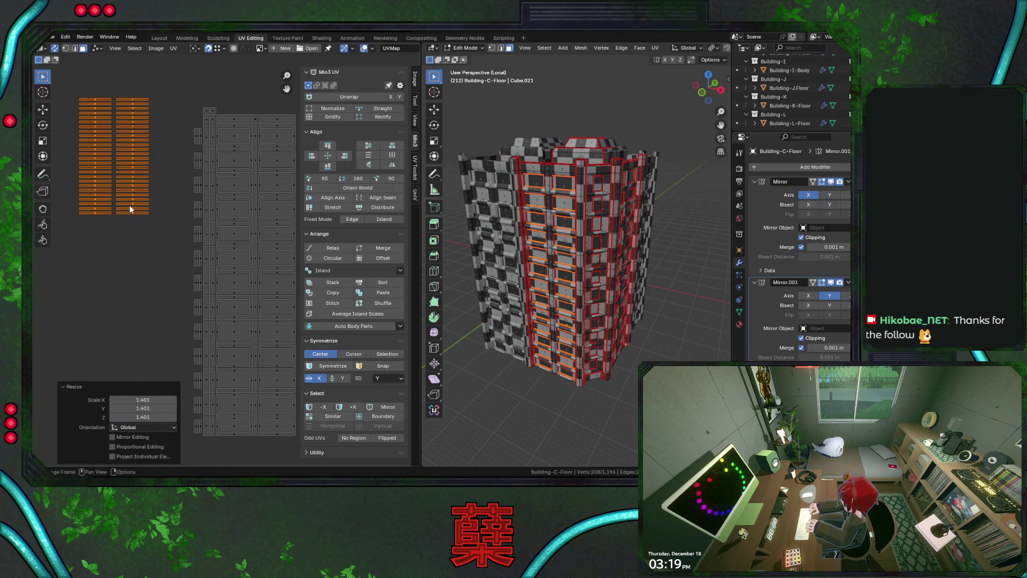
- Select a single scaled island and try moving it, then cancel and reframe the strip columns
left_click(132, 211)
middle_click_drag(133, 214, 96, 207)
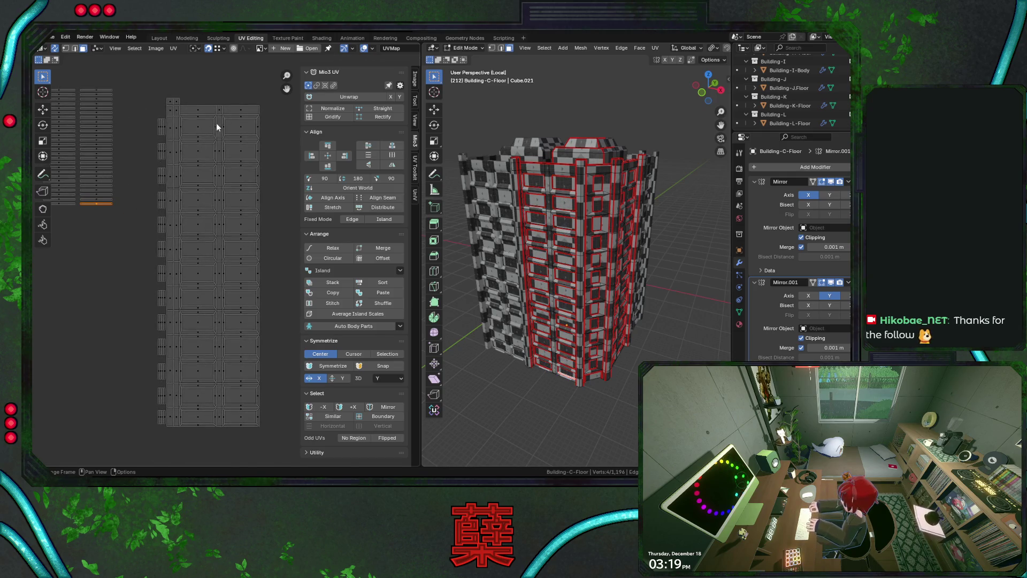
key("g")
right_click(247, 123)
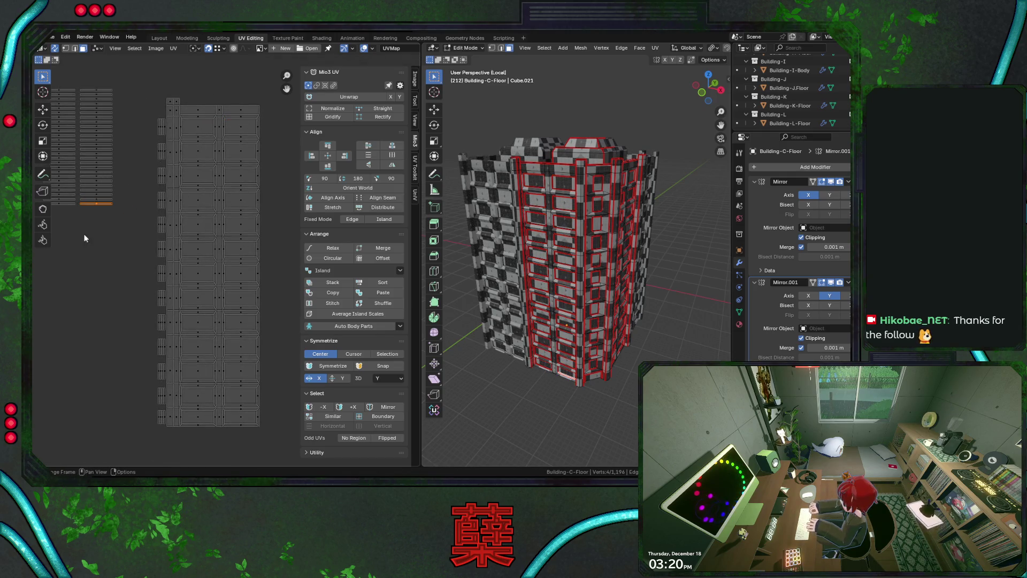
middle_click_drag(69, 233, 150, 265)
scroll(150, 265, "up", 2)
middle_click_drag(151, 228, 215, 289)
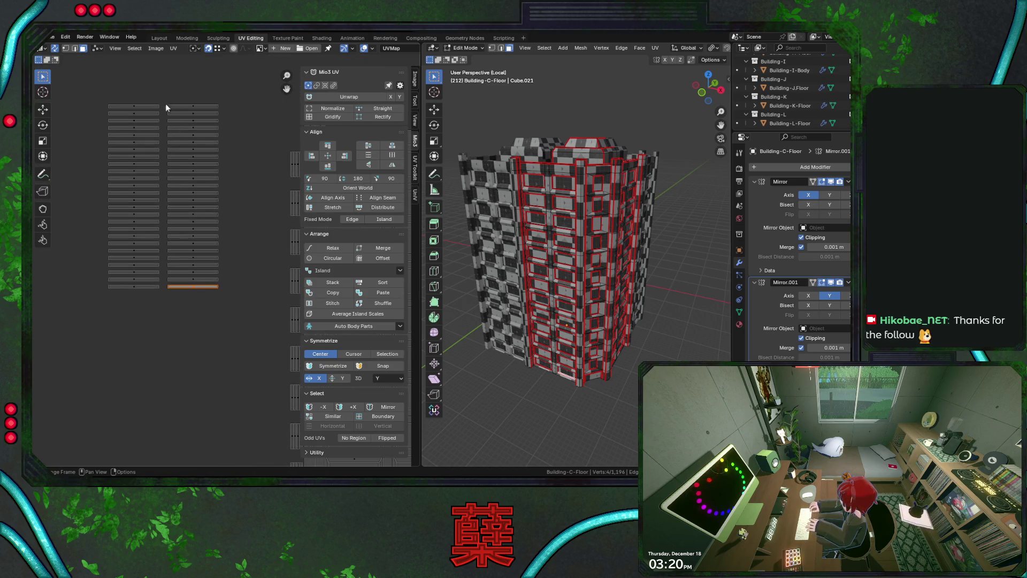
- Select the strip rows and step them down evenly, deselecting the bottom row before each repeat
mouse_move(100, 92)
left_mouse_down()
mouse_move(252, 281)
mouse_move(217, 283)
mouse_move(223, 303)
mouse_move(212, 285)
left_mouse_up()
key("ctrl+z")
mouse_move(103, 279)
left_mouse_down()
mouse_move(238, 306)
mouse_move(213, 279)
left_mouse_up()
mouse_move(78, 272)
left_mouse_down()
mouse_move(203, 297)
mouse_move(214, 283)
mouse_move(191, 290)
mouse_move(217, 275)
left_mouse_up()
left_click_drag(95, 271, 251, 299, "ctrl")
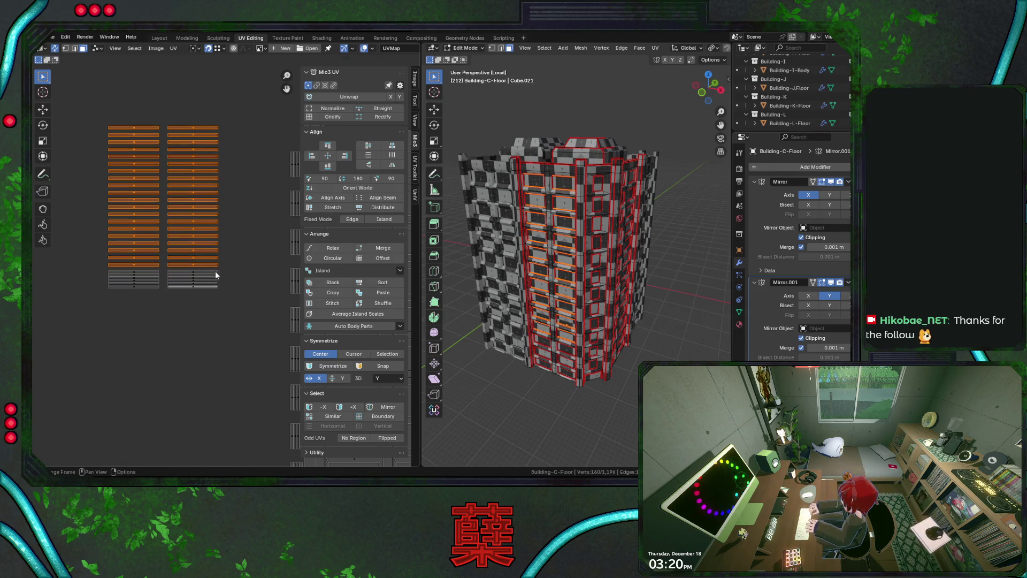
key("shift+r")
left_click_drag(100, 272, 239, 298, "ctrl")
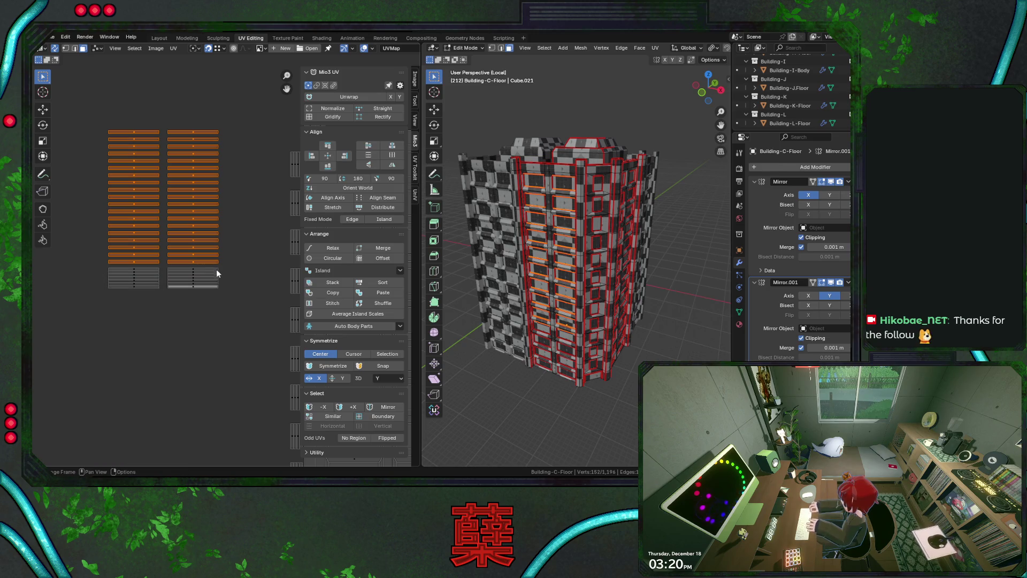
key("shift+r")
left_click_drag(108, 262, 272, 299, "ctrl")
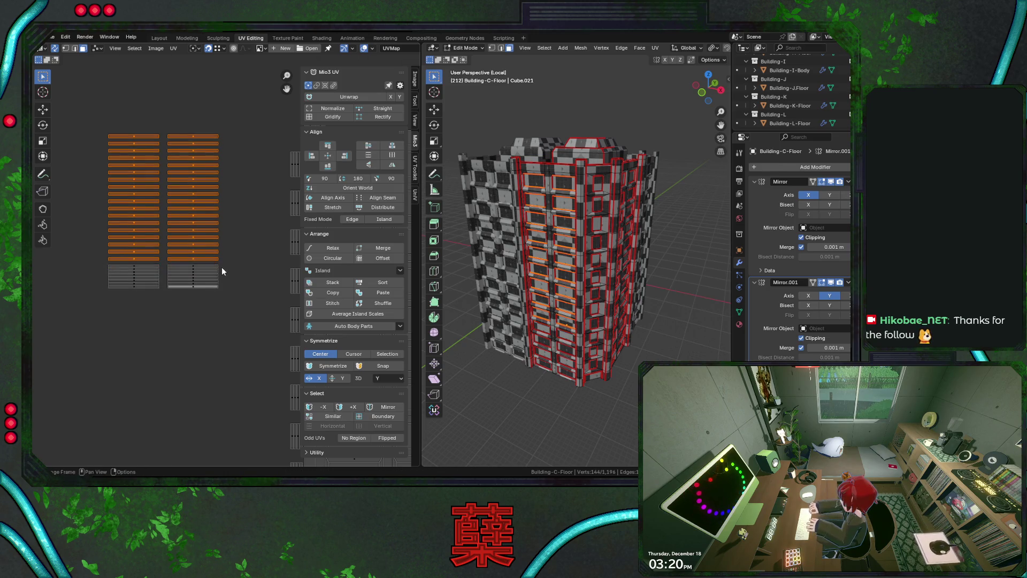
key("shift+r")
left_click_drag(114, 264, 251, 305, "ctrl")
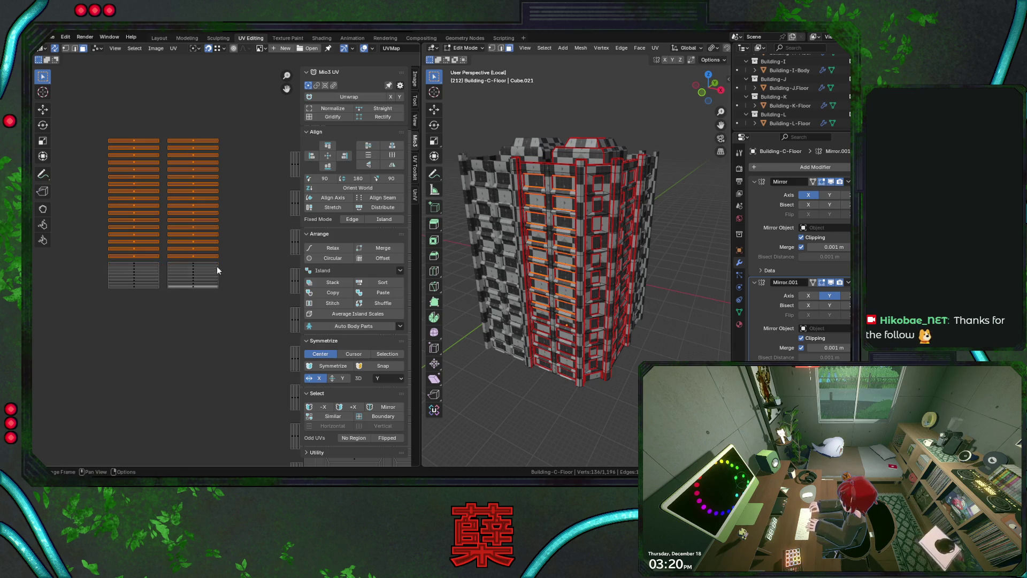
- Step the lower strip rows down 0.0084 each, deselecting the bottom row each time
key("shift+r")
left_click_drag(108, 257, 252, 287, "ctrl")
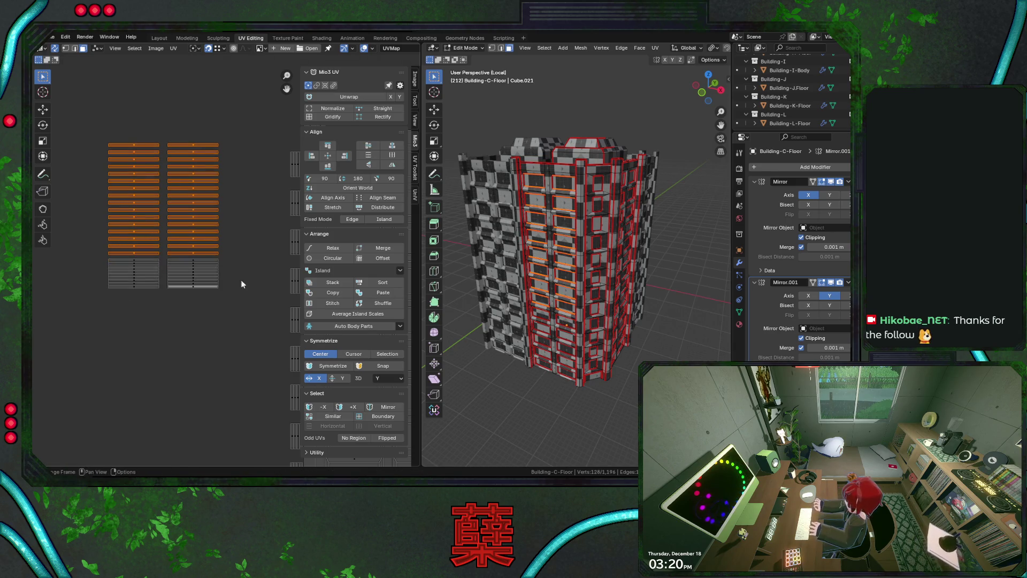
key("shift+r")
left_click_drag(105, 259, 238, 295, "ctrl")
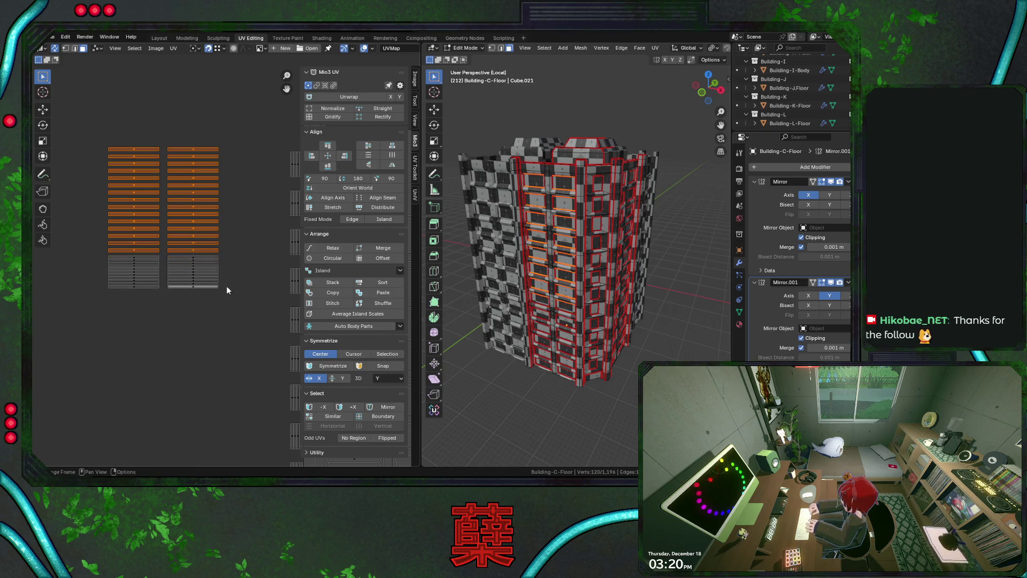
key("shift+r")
left_click_drag(99, 250, 269, 293, "ctrl")
key("shift+r")
left_click_drag(104, 247, 243, 287, "ctrl")
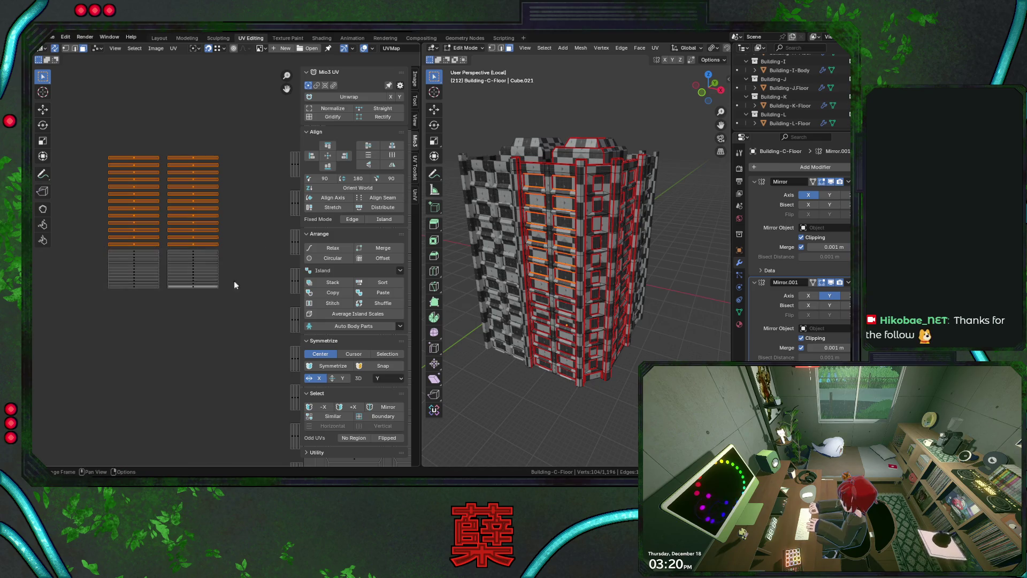
key("shift+r")
left_click_drag(142, 264, 224, 262, "ctrl")
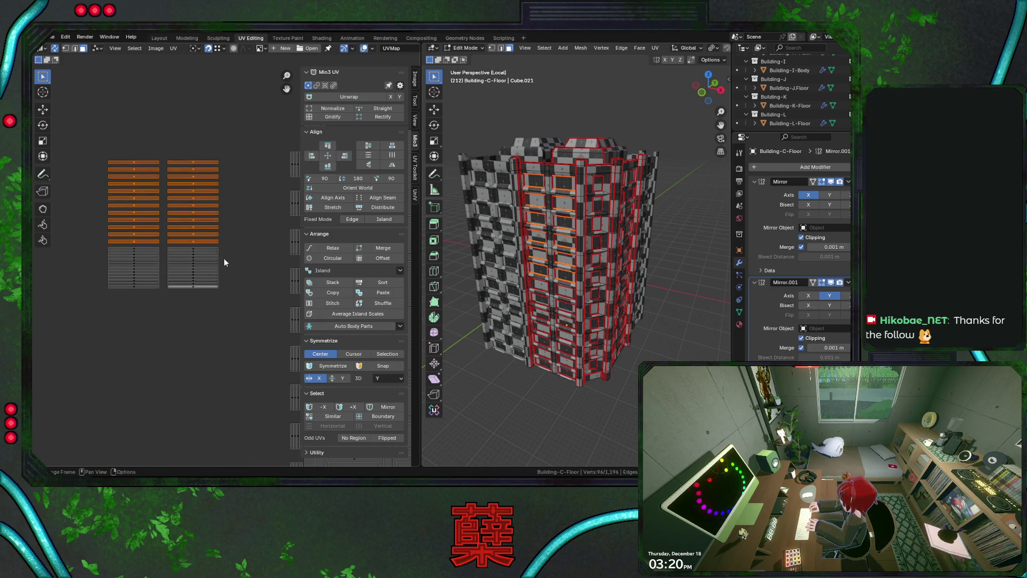
key("shift+r")
mouse_move(109, 246)
left_mouse_down("ctrl")
mouse_move(243, 275)
mouse_move(224, 262)
left_mouse_up("ctrl")
key("shift+r")
key("shift+r")
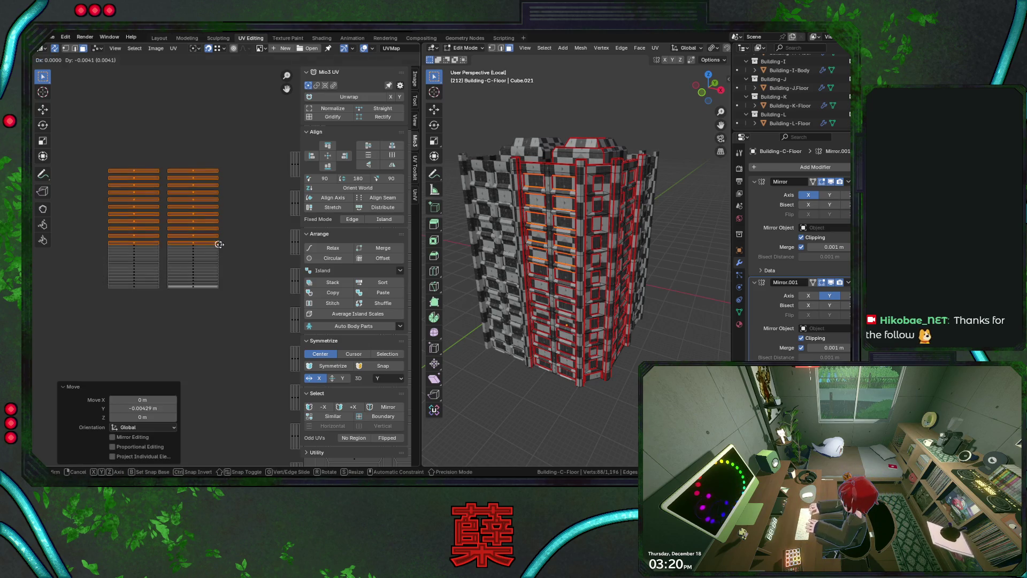
left_click_drag(100, 239, 234, 305, "ctrl")
- Keep stacking the middle strip rows downward, with a manual nudge to close a gap
key("g")
key("y")
left_click(198, 245)
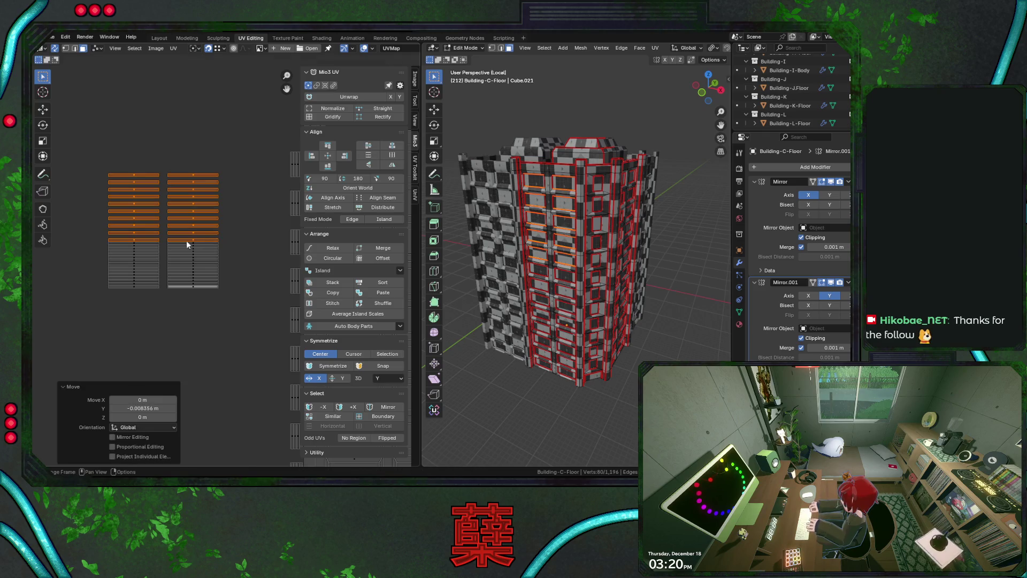
left_click_drag(104, 236, 242, 313, "ctrl")
key("shift+r")
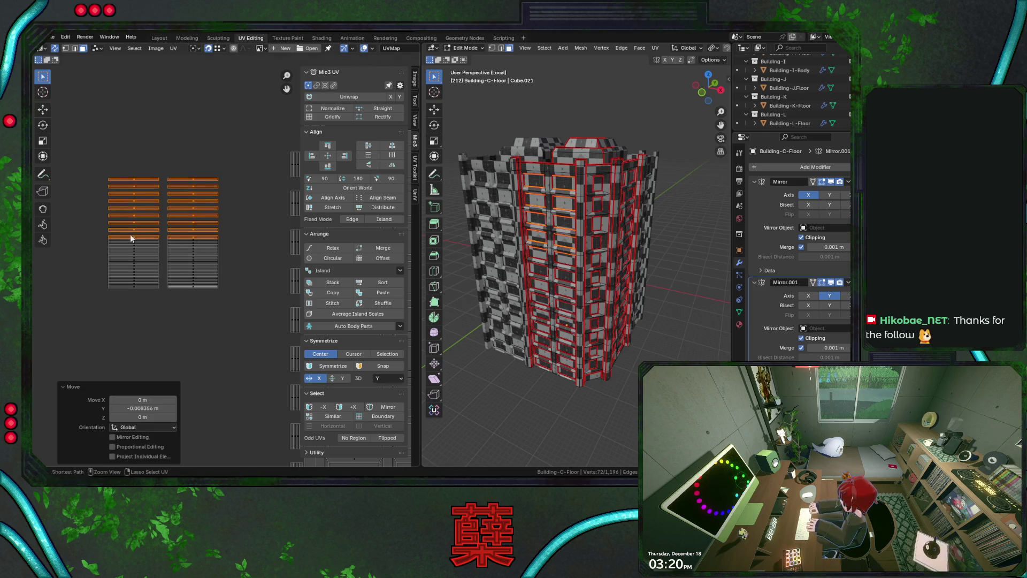
left_click_drag(104, 234, 244, 306, "ctrl")
key("shift+r")
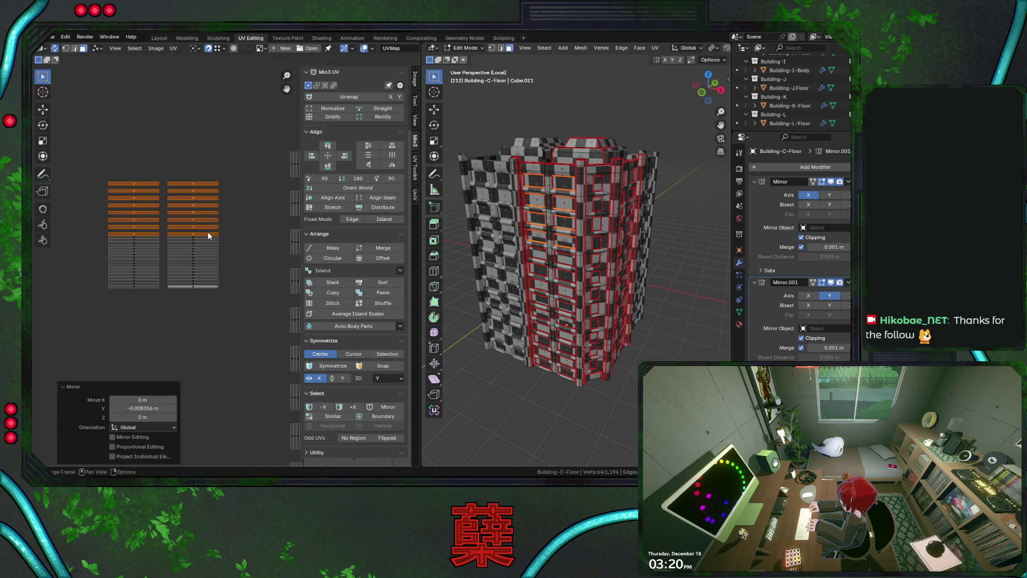
left_click_drag(104, 235, 223, 315, "ctrl")
key("shift+r")
key("g")
left_click(207, 229)
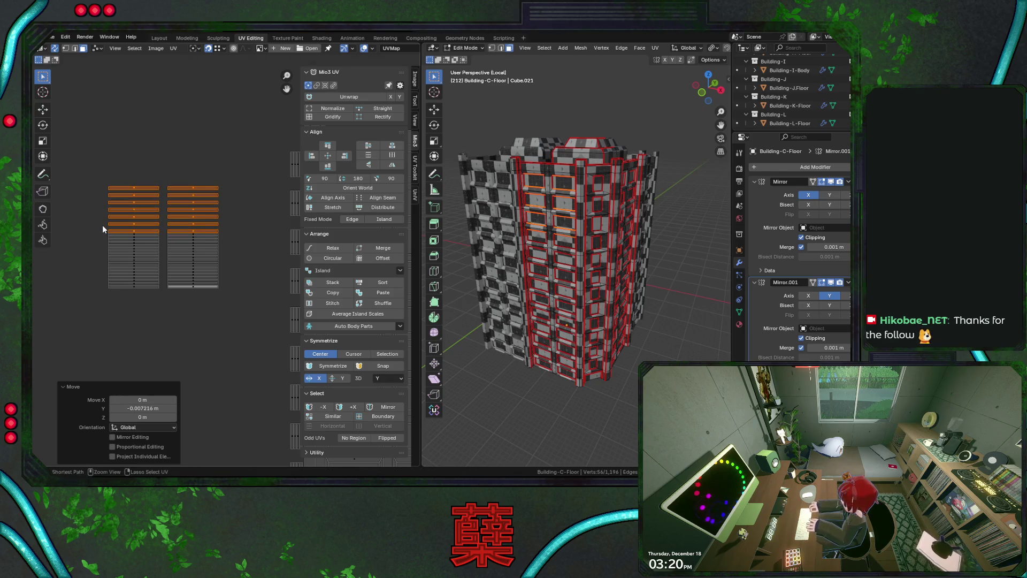
- Collapse the upper strip rows, settle the last row, and select the right strip block
left_click_drag(102, 224, 278, 330, "ctrl")
key("g")
left_click(110, 226)
left_click_drag(100, 224, 241, 296)
key("shift+r")
left_click_drag(102, 223, 268, 351)
key("shift+r")
left_click_drag(87, 219, 177, 257, "ctrl")
key("shift+r")
left_click_drag(107, 220, 214, 330, "ctrl")
key("shift+r")
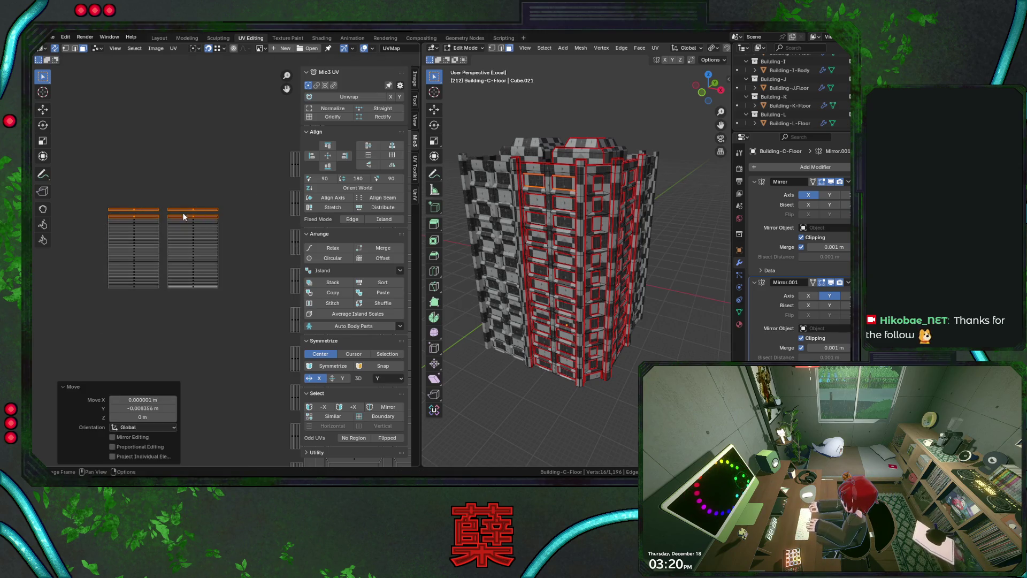
left_click_drag(106, 212, 204, 282, "ctrl")
key("g")
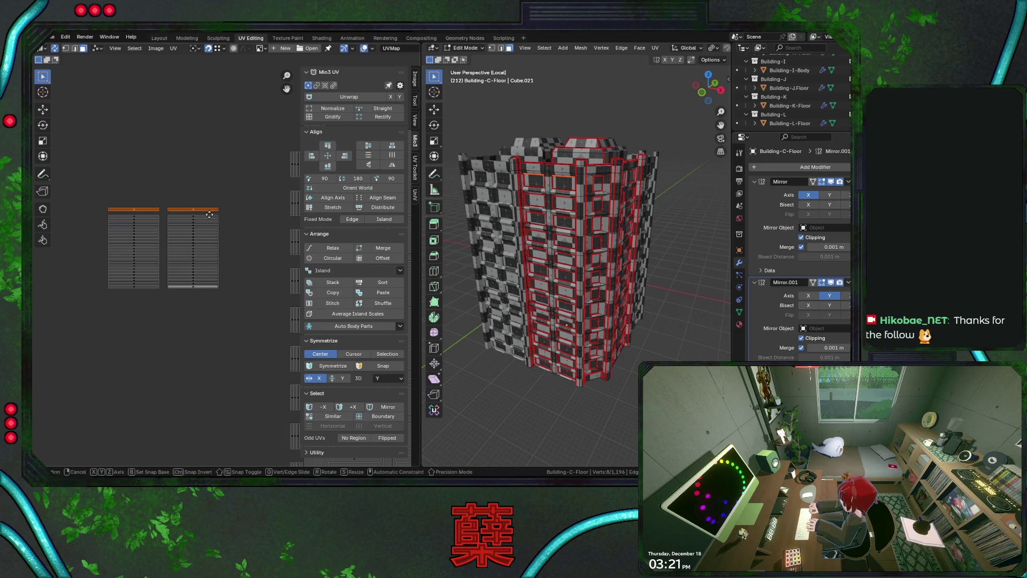
left_click(209, 217)
left_click_drag(182, 205, 214, 322)
- Move the strip block near the island grid and place it above a column
key("g")
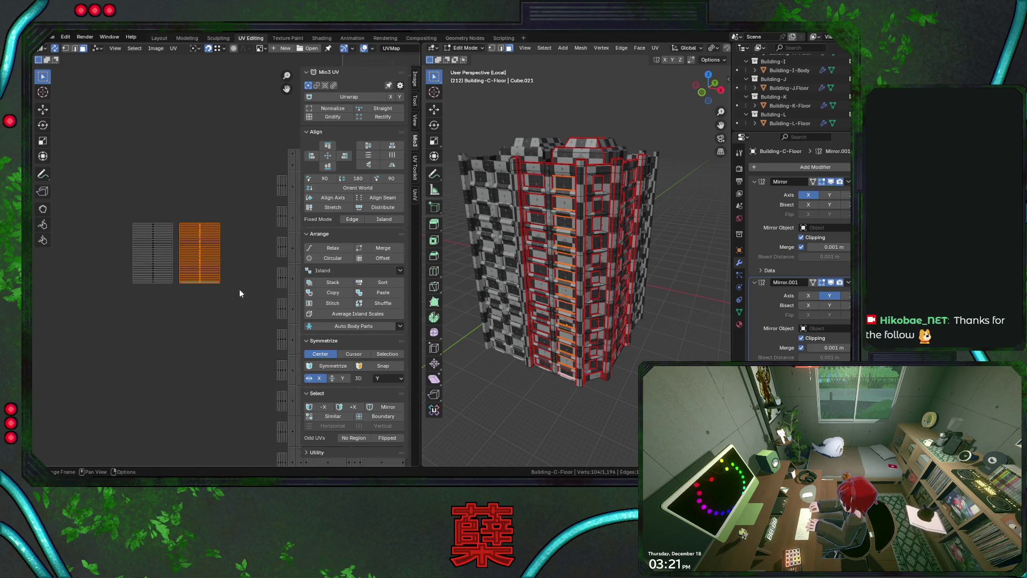
left_click(81, 301)
key("g")
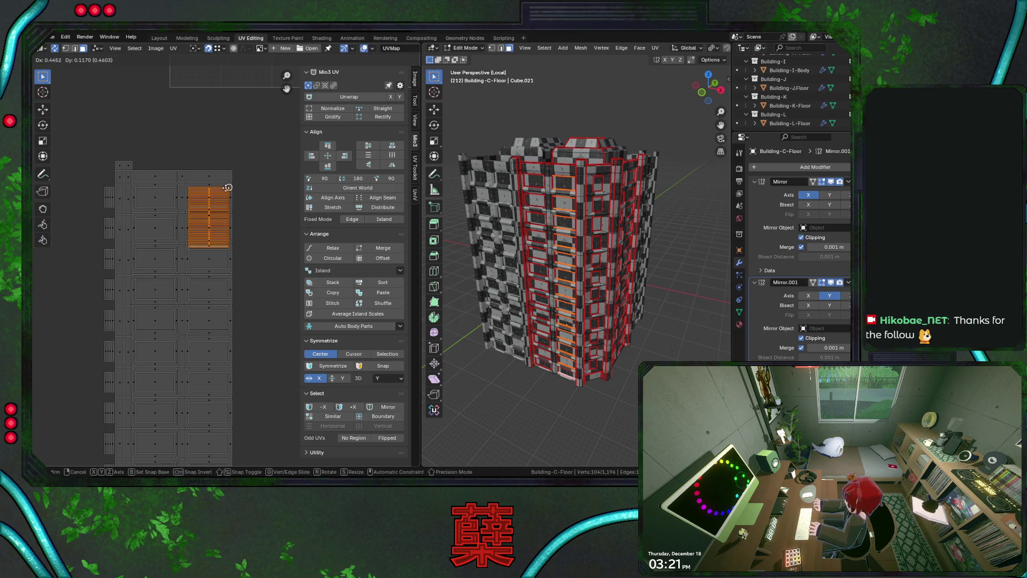
left_click(228, 192)
key("g")
key("y")
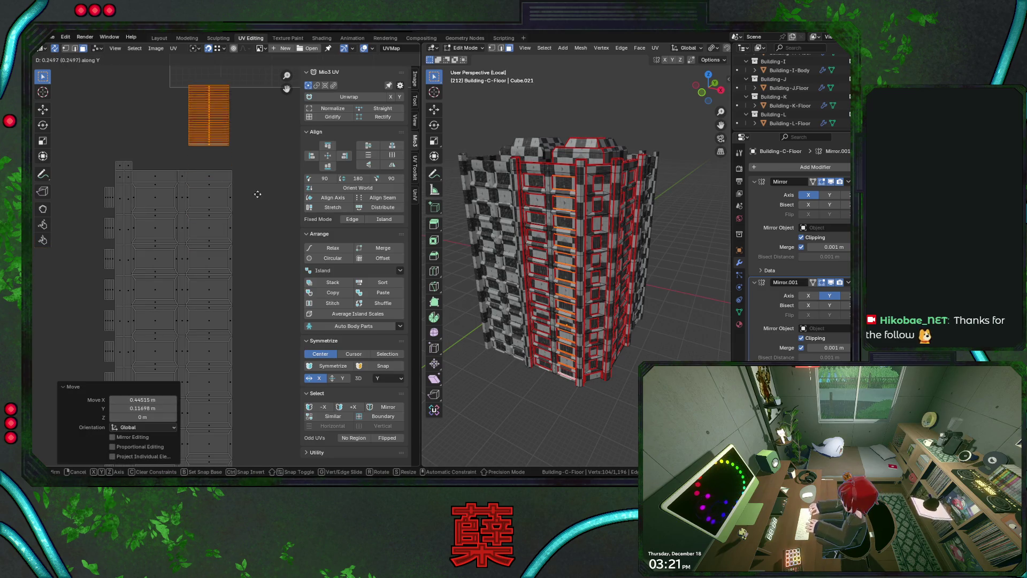
key("Escape")
key("g")
key("y")
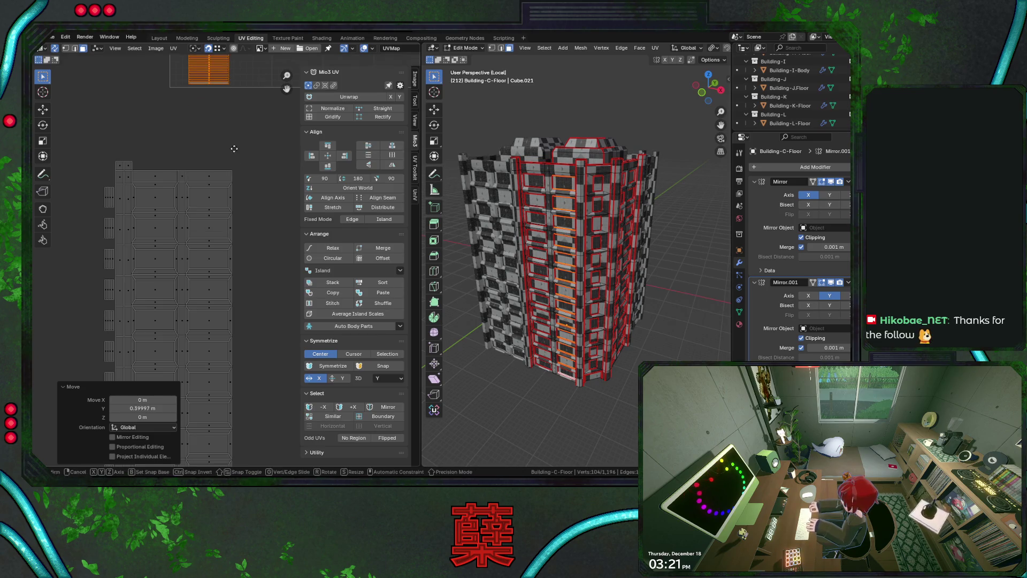
left_click(232, 165)
- Adjust the strip block vertically until it sits just above the column
key("g")
key("y")
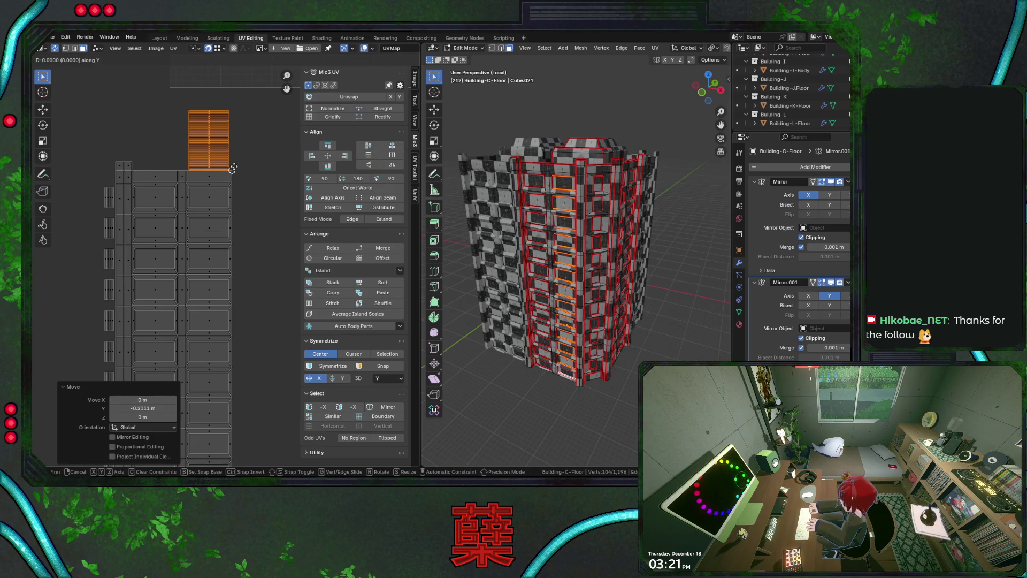
left_click(234, 163)
key("g")
key("y")
left_click(264, 210)
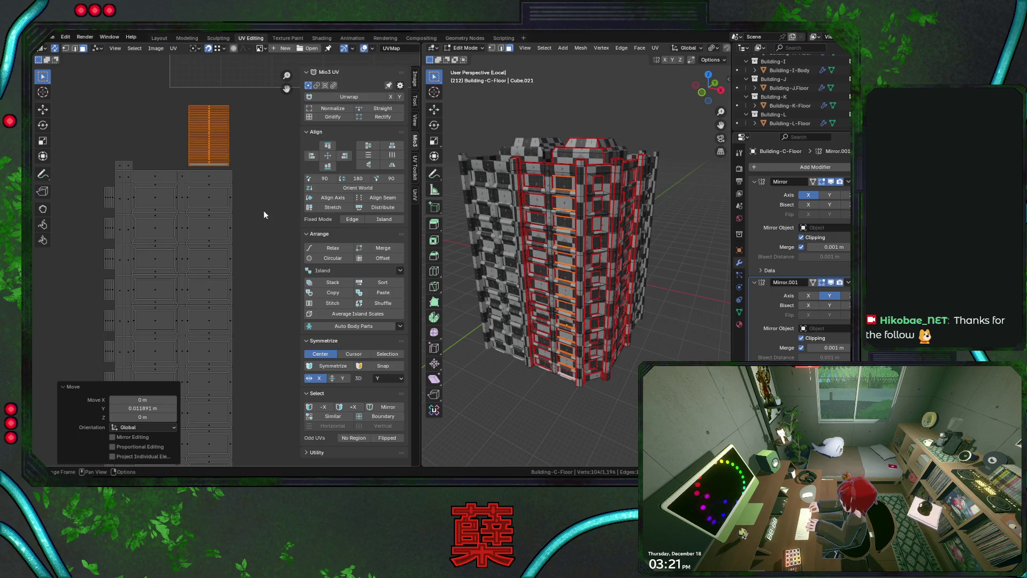
key("g")
key("y")
left_click(258, 229)
scroll(208, 274, "down", 4)
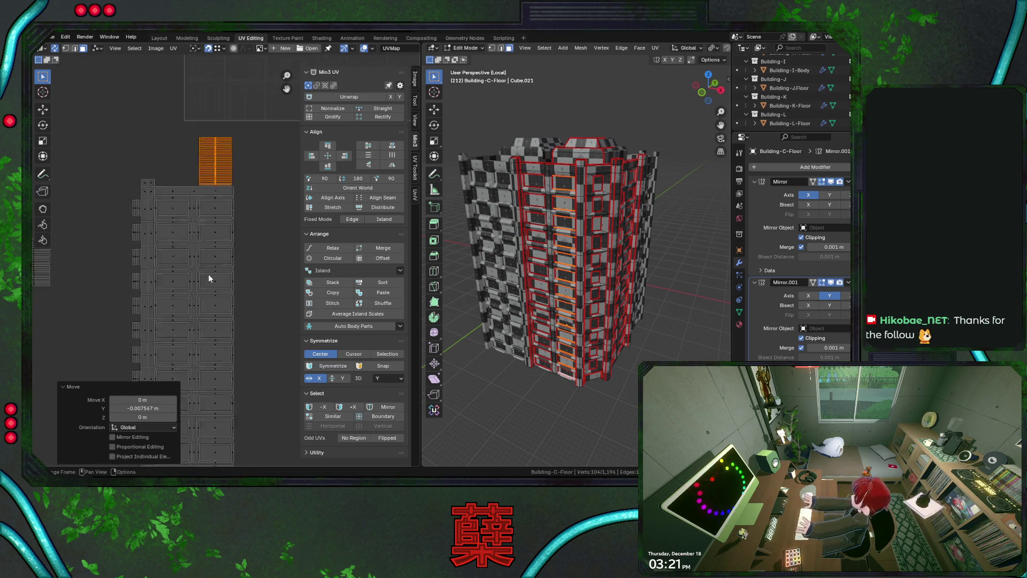
scroll(153, 310, "up", 5)
- Slot the strip block into the grid and raise it 0.19319 to the column top
key("g")
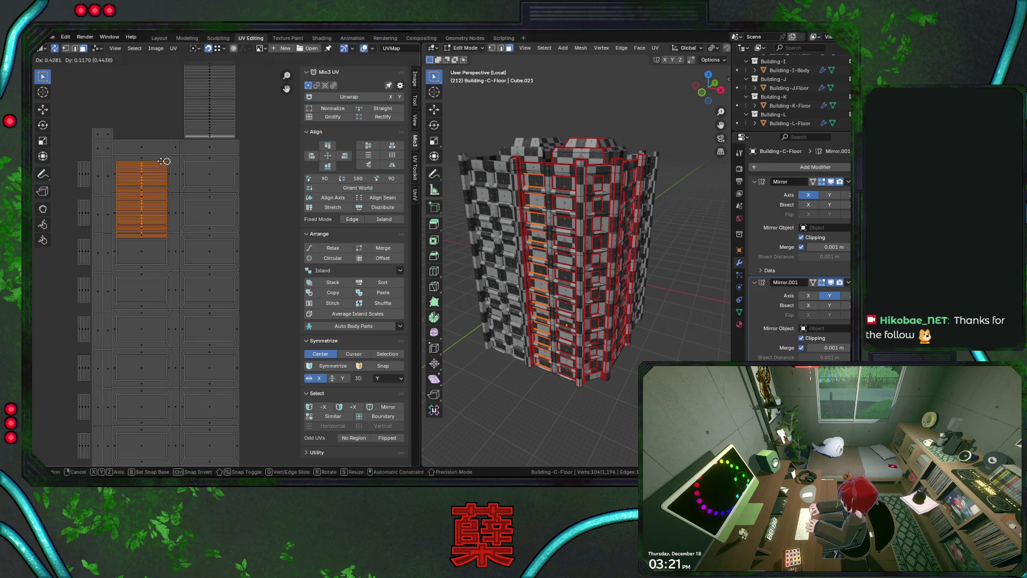
left_click(218, 216)
key("g")
key("y")
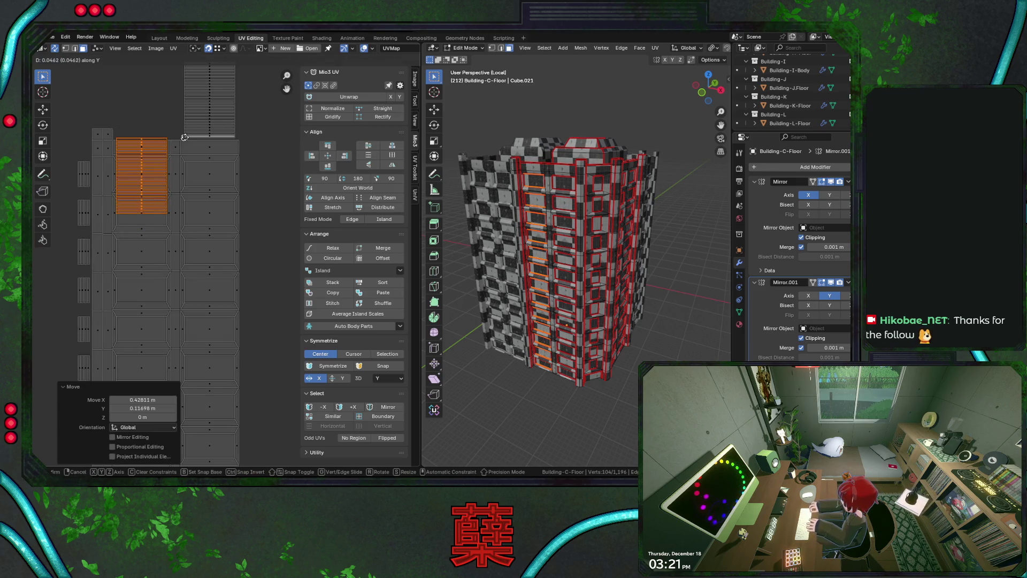
left_click(179, 62)
scroll(221, 252, "down", 4)
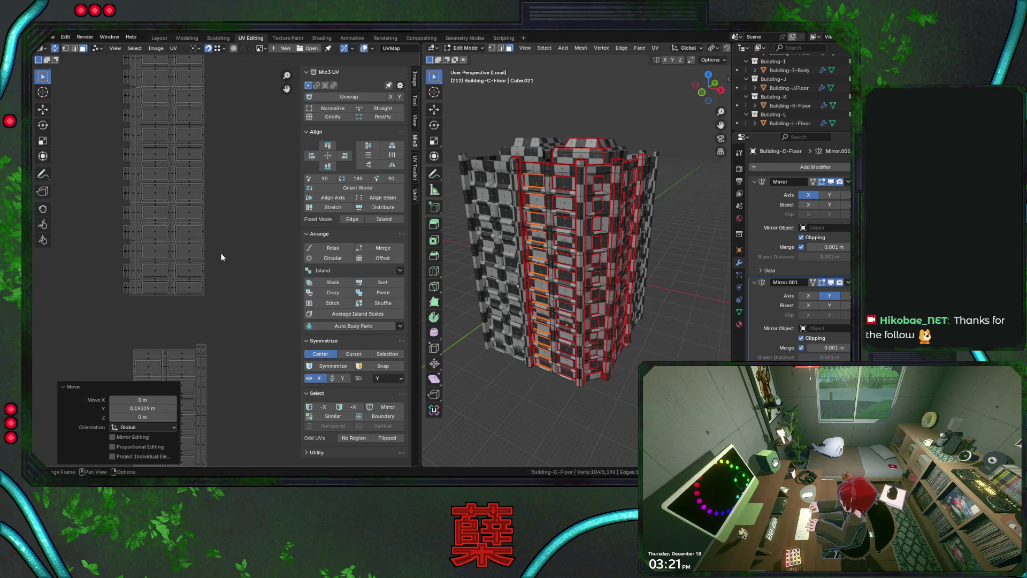
scroll(258, 287, "up", 8)
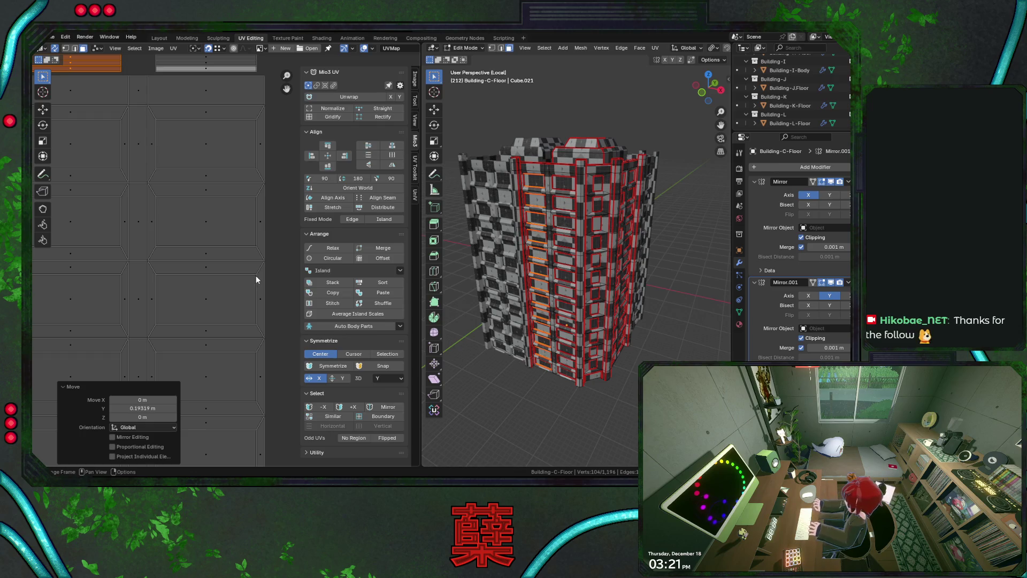
- Save City.blend, then select and frame the remaining leftover strip islands
scroll(255, 275, "down", 6)
key("ctrl+s")
scroll(237, 284, "down", 5)
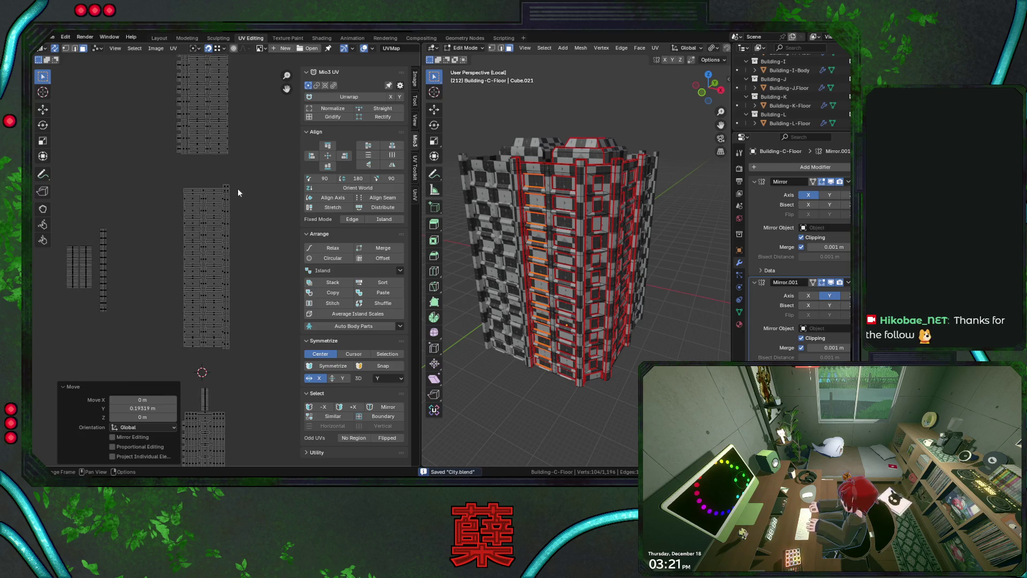
scroll(224, 257, "down", 3)
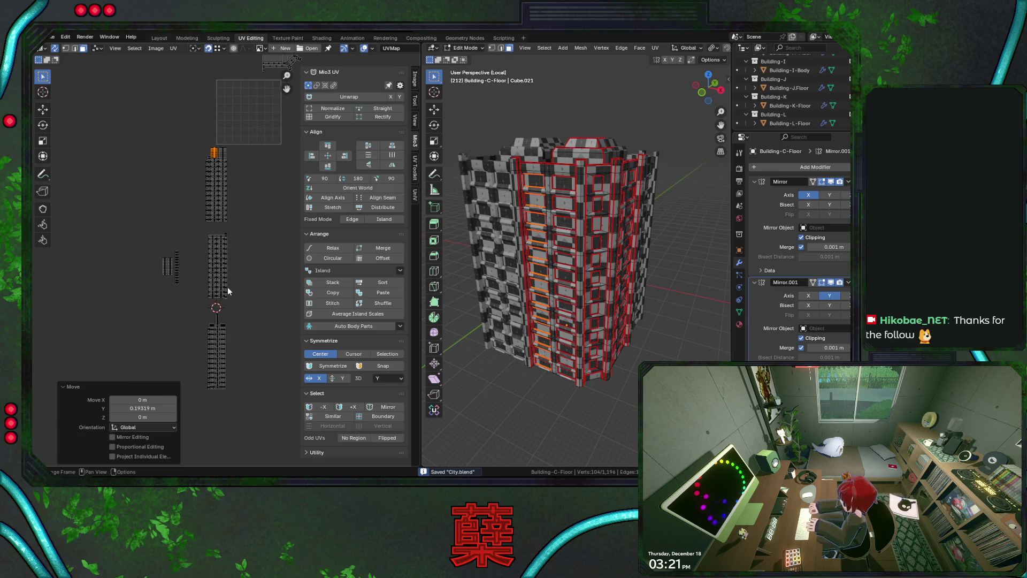
scroll(227, 287, "up", 3)
left_click_drag(102, 225, 163, 336)
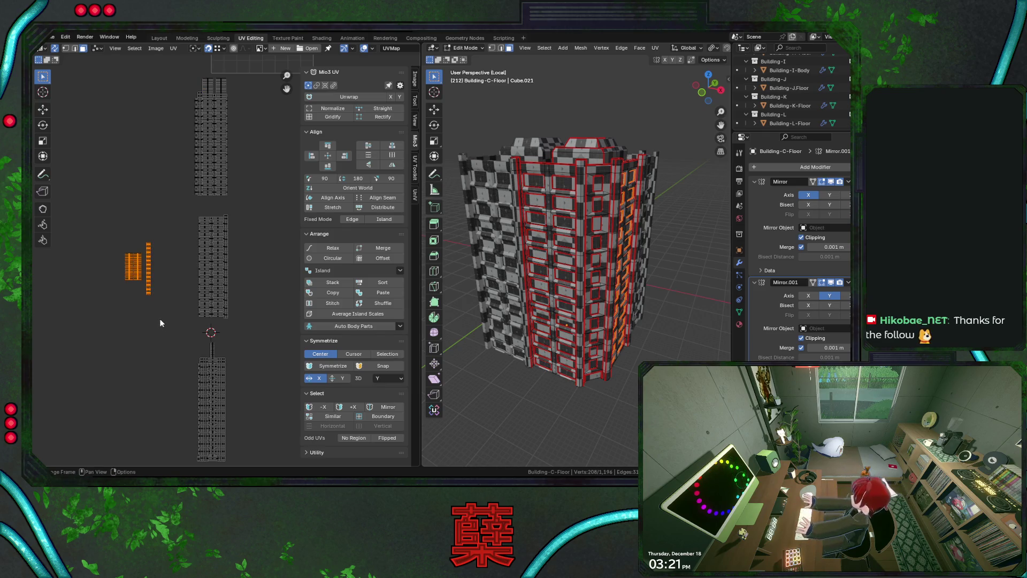
key("KP_Decimal")
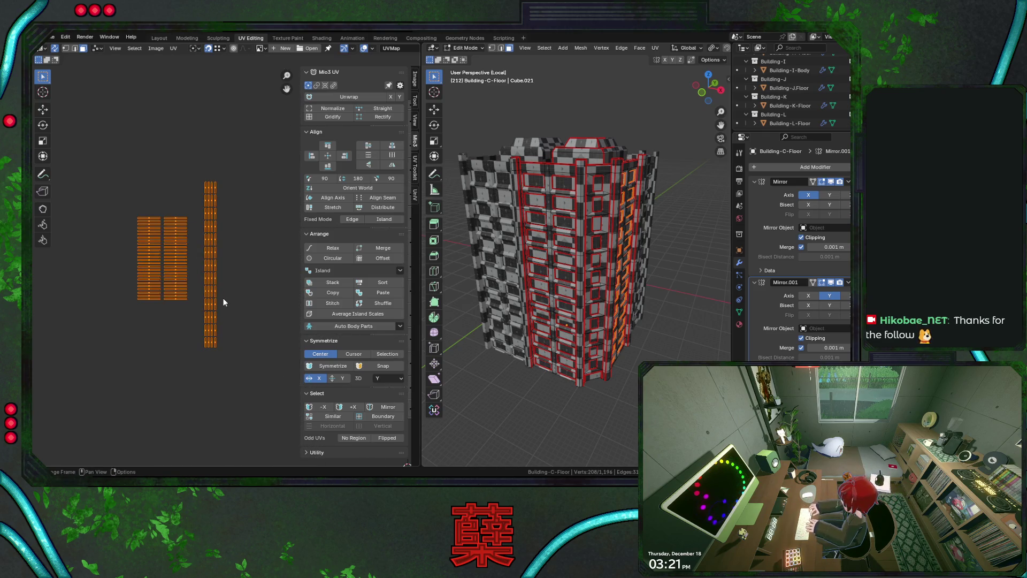
middle_click_drag(255, 295, 118, 293)
scroll(185, 285, "down", 2)
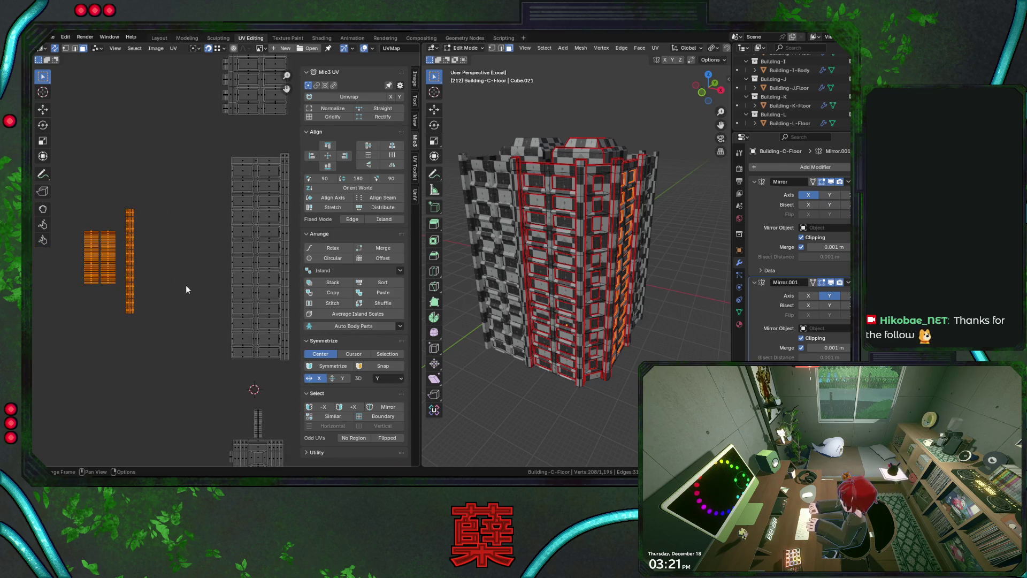
scroll(185, 284, "up", 1)
scroll(185, 283, "up", 1)
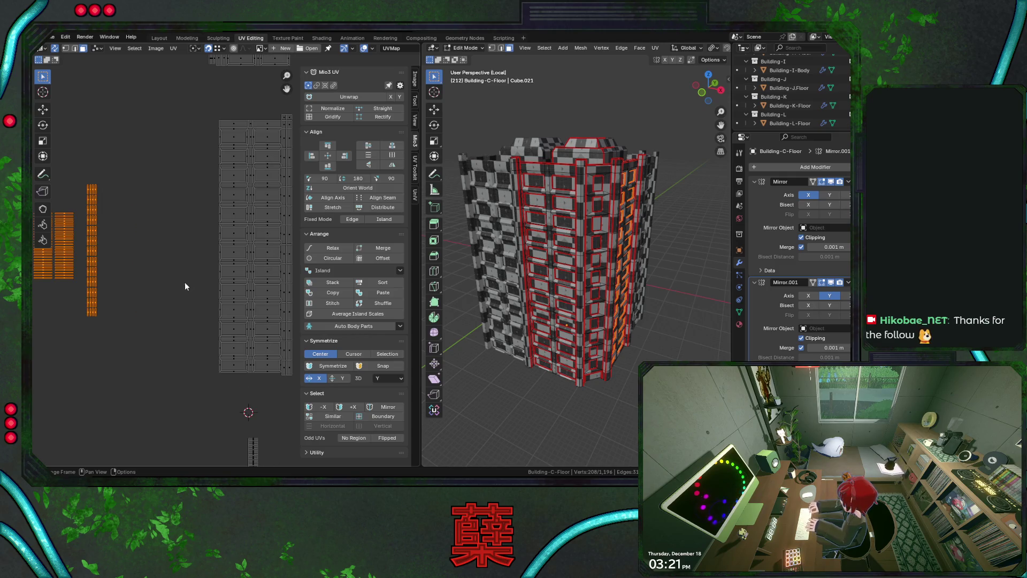
- Reselect the leftover strip islands and bring the packed grid into view
middle_click_drag(174, 256, 223, 236)
scroll(223, 237, "up", 2)
mouse_move(164, 111)
left_mouse_down()
mouse_move(195, 237)
mouse_move(188, 348)
mouse_move(191, 327)
left_mouse_up()
left_click(190, 328)
middle_click_drag(227, 280, 246, 268)
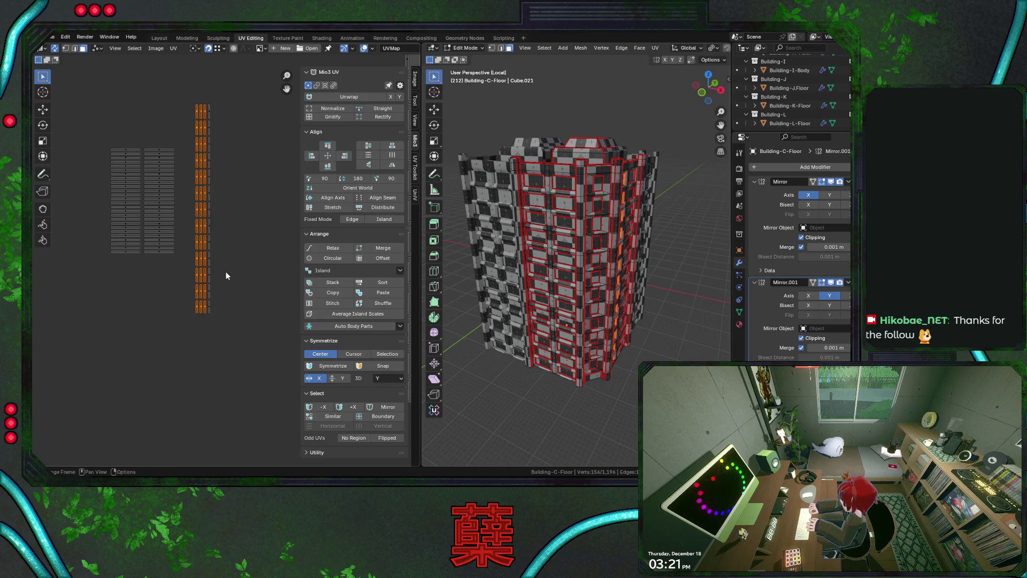
scroll(230, 268, "down", 2)
middle_click_drag(249, 250, 145, 254)
- Select the whole orange strip column and place it to the left of the grid
key("g")
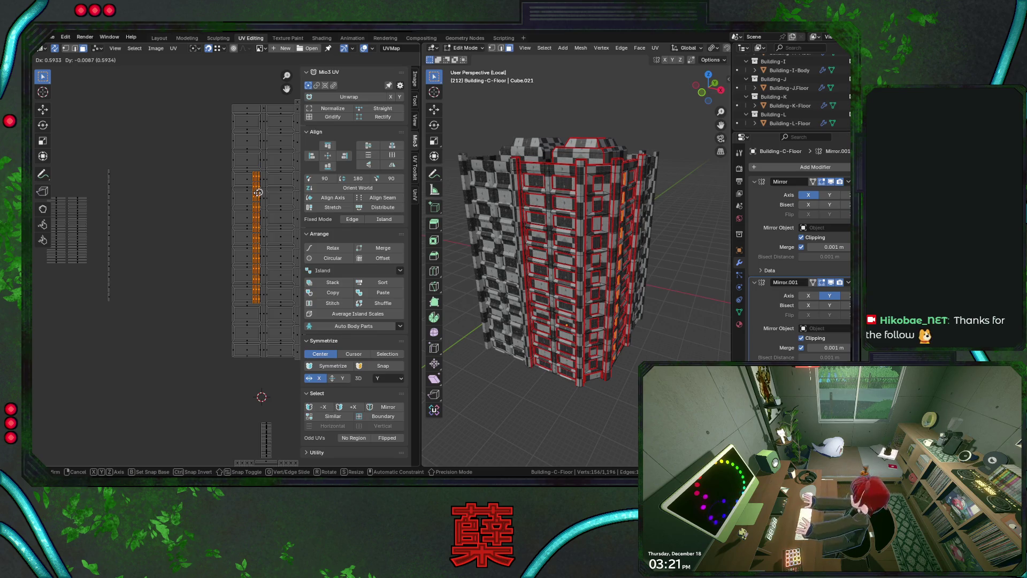
key("Escape")
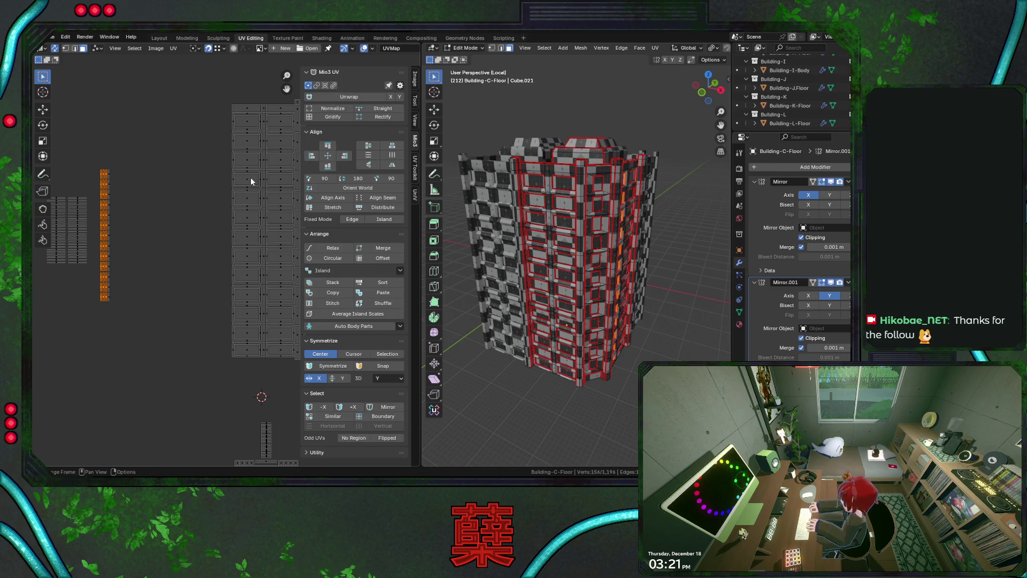
left_click(105, 176, "ctrl")
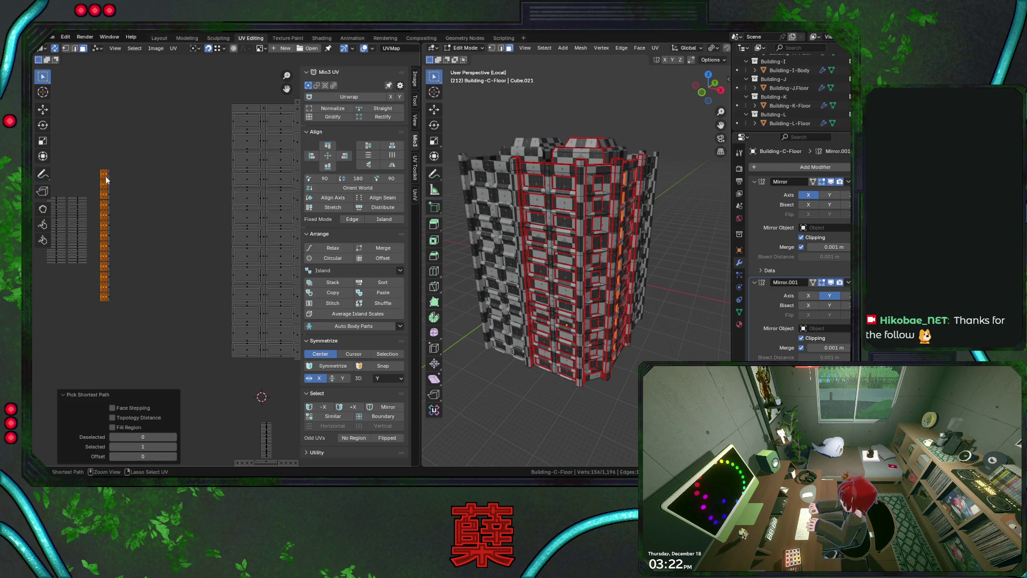
left_click(107, 181)
left_click_drag(91, 152, 107, 222)
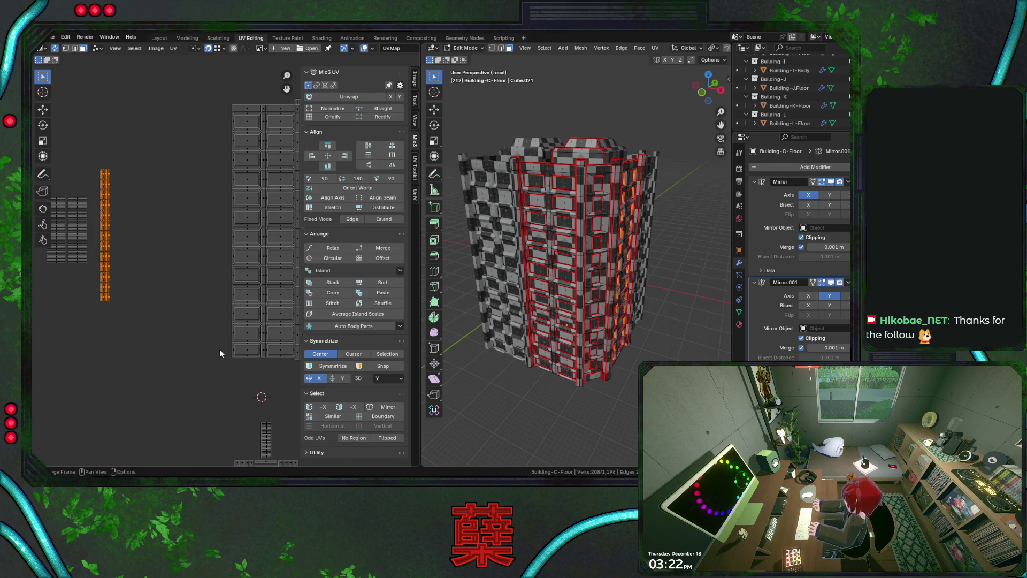
key("g")
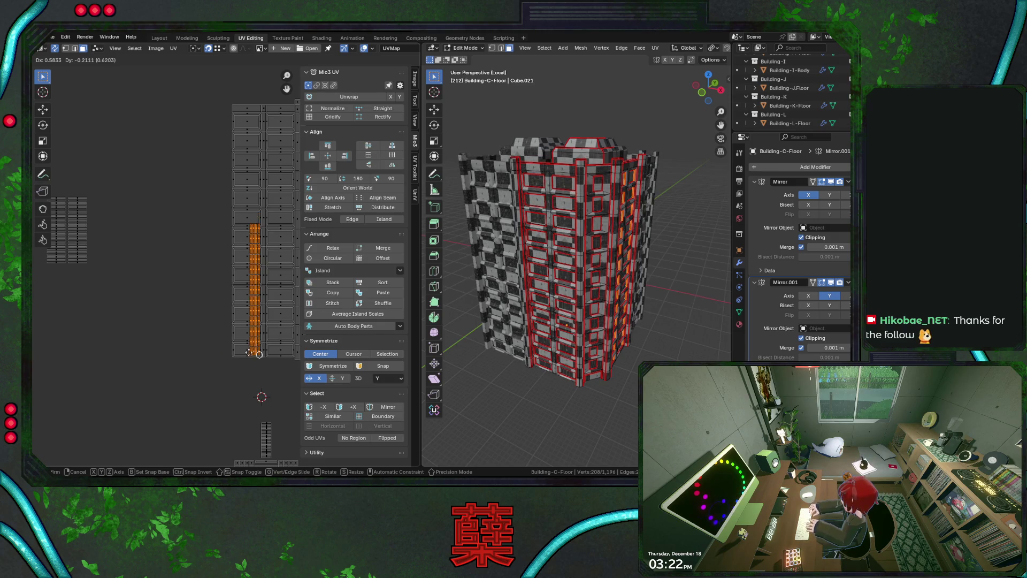
left_click(122, 248)
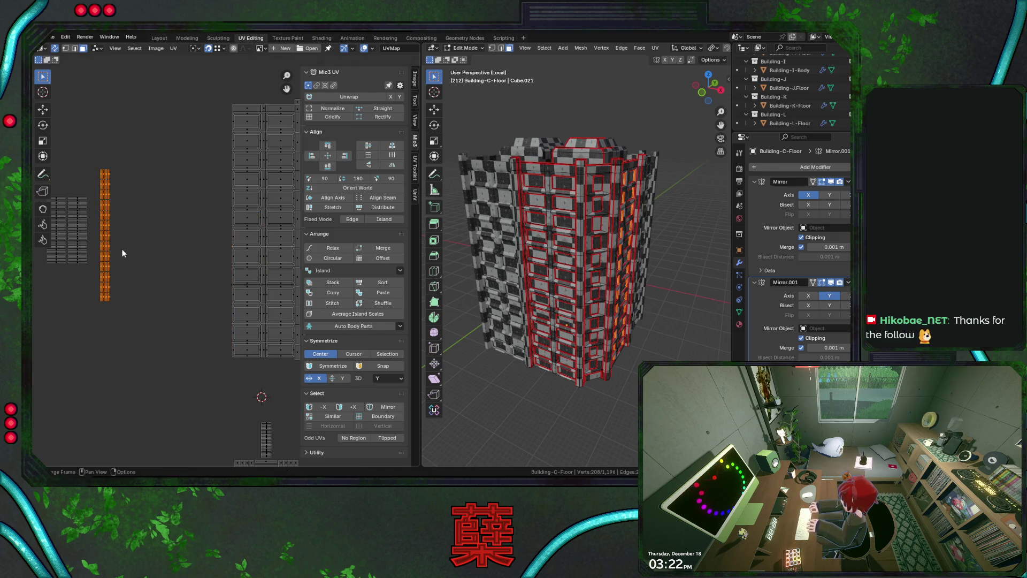
- Box-select the leftover strip islands on the left and scale them to 1.401
scroll(134, 249, "down", 1)
left_click_drag(99, 166, 191, 343)
key("s")
left_click(179, 366)
double_click(143, 400)
key("Tab")
key("Tab")
key("Return")
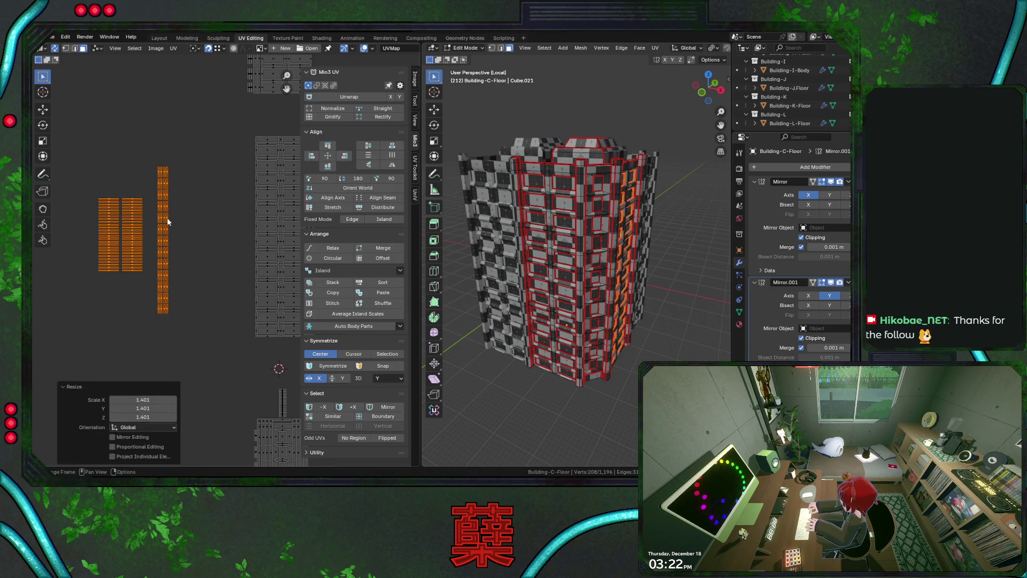
- Shift the strip's island columns slightly right, one column at a time
left_click_drag(150, 154, 165, 341)
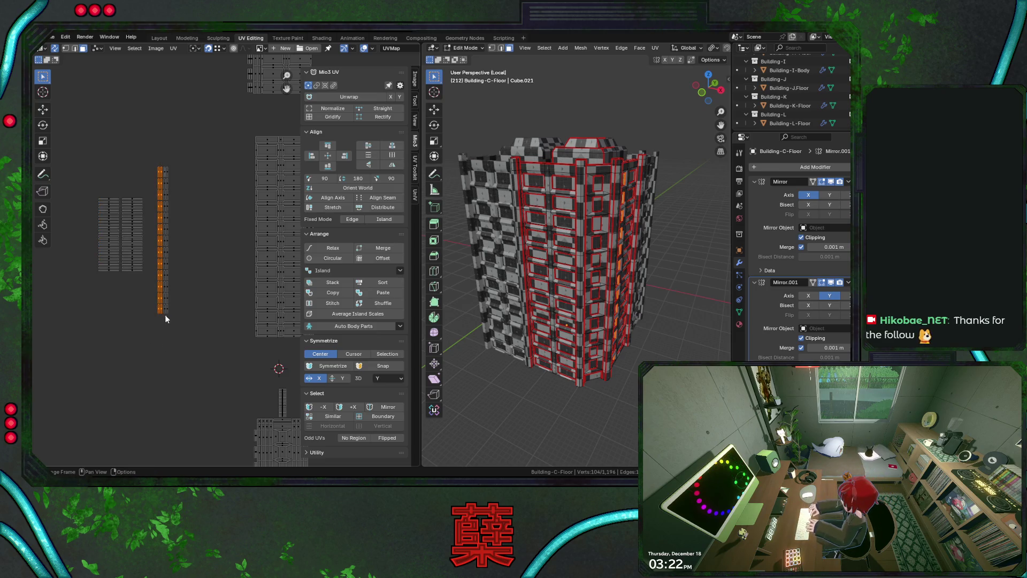
scroll(168, 328, "up", 2)
key("g")
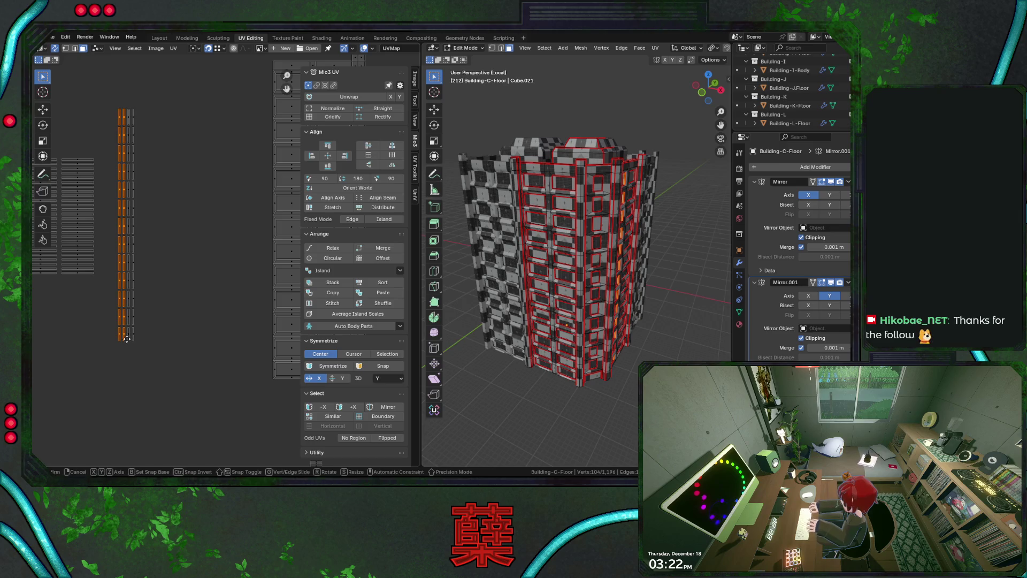
left_click(124, 346)
left_click_drag(123, 345, 147, 133, "ctrl")
key("g")
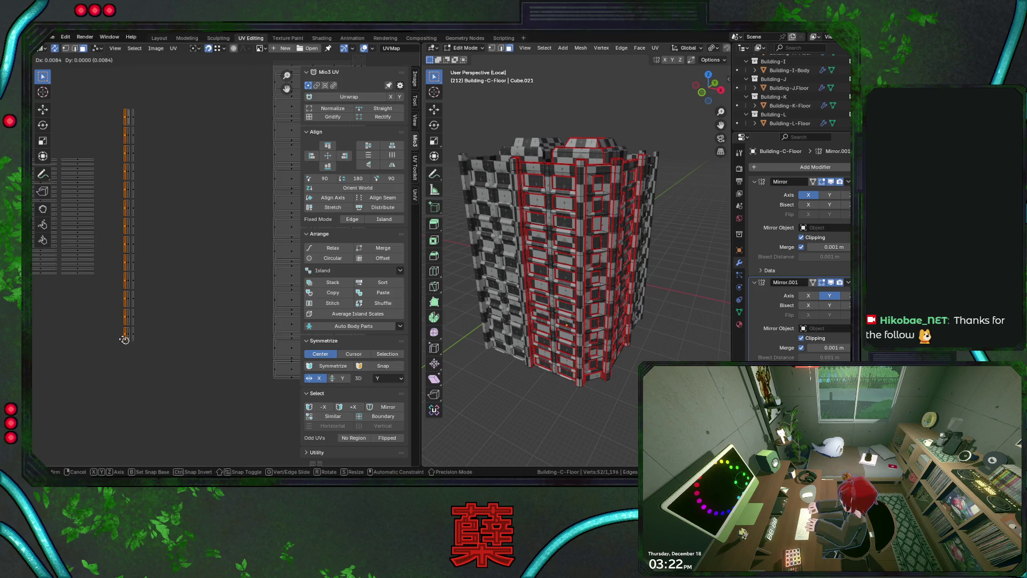
left_click(125, 342)
left_click_drag(113, 87, 129, 367)
key("g")
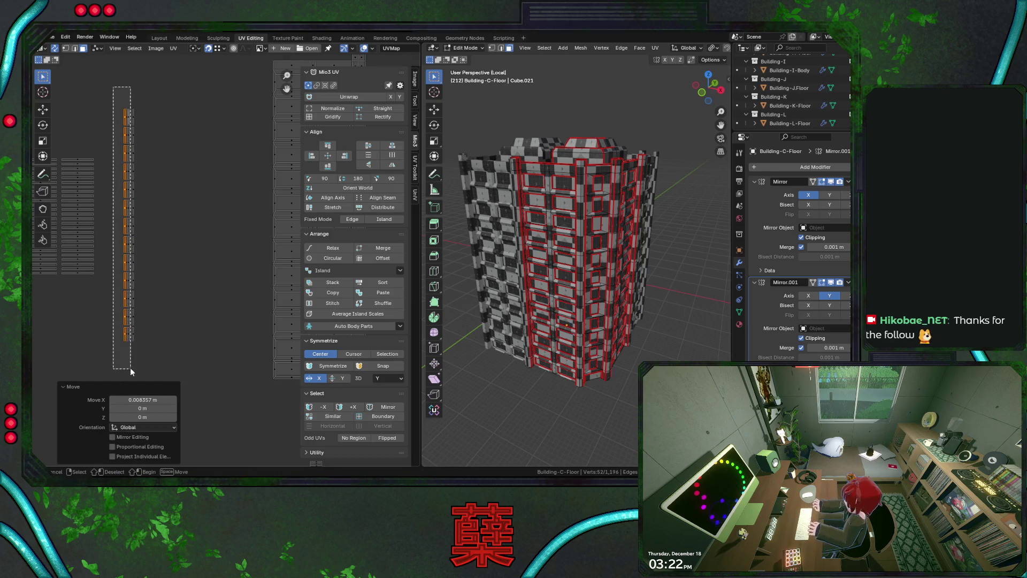
left_click(131, 338)
- Move the strip's top island over beside the packed grid
left_click_drag(124, 84, 161, 130)
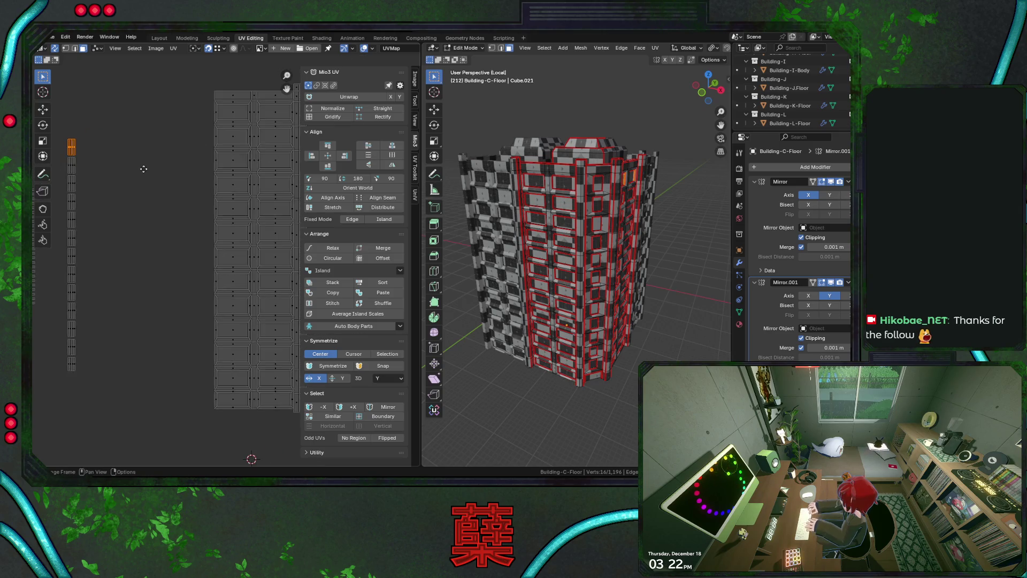
key("g")
left_click(217, 110)
scroll(206, 150, "down", 3)
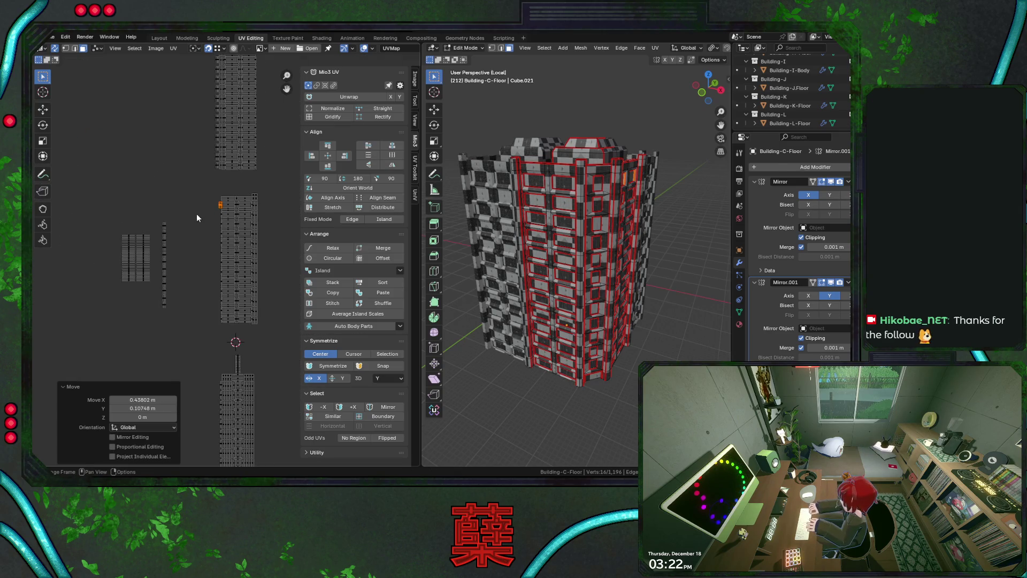
scroll(197, 213, "up", 2)
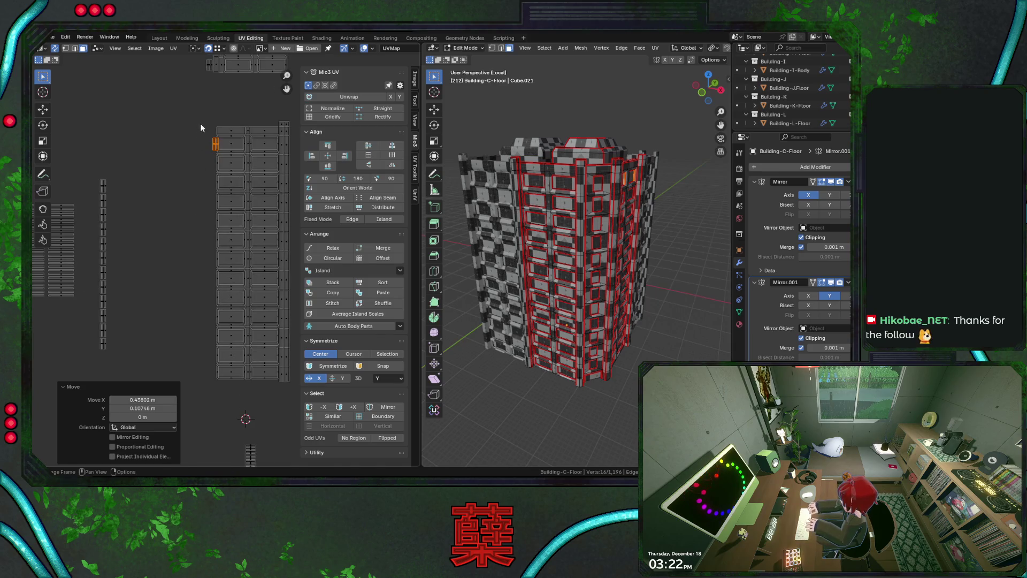
key("g")
key("x")
key("Escape")
scroll(191, 191, "down", 2)
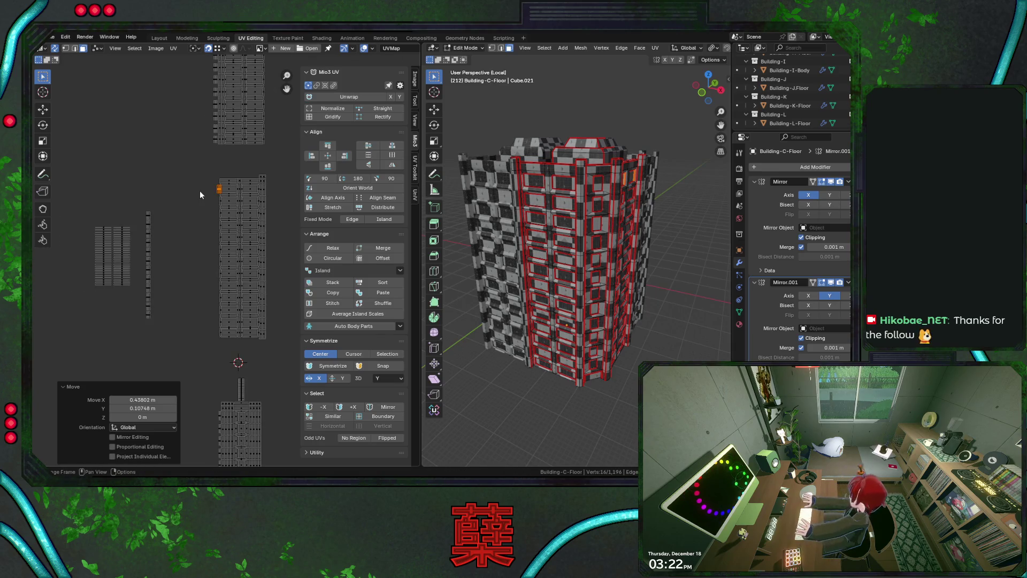
- Orbit the building to check its faces, then nudge the placed island left along X
middle_click_drag(514, 257, 571, 263)
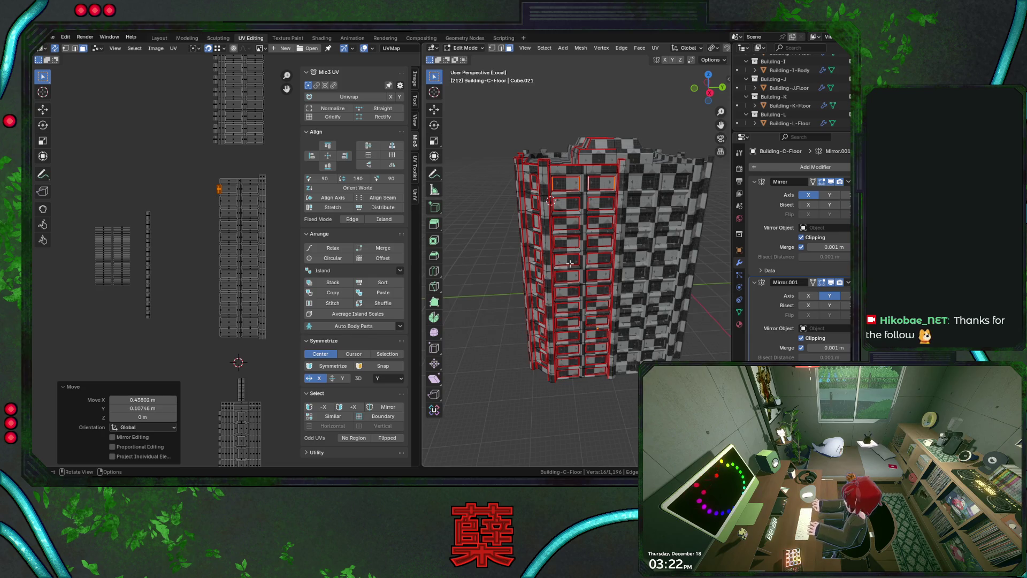
middle_click_drag(569, 264, 535, 267)
scroll(223, 211, "up", 6)
middle_click_drag(223, 211, 208, 310)
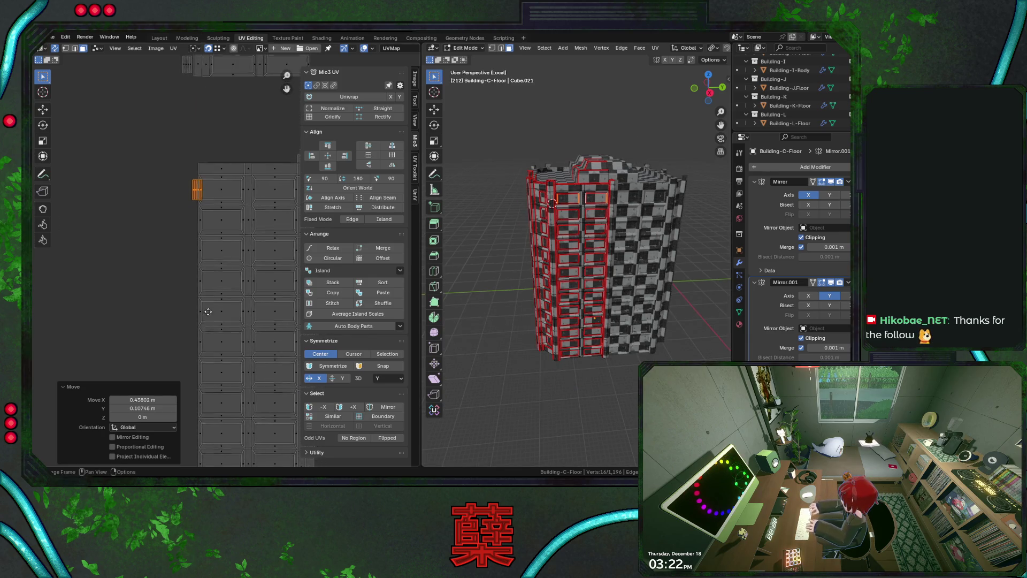
key("g")
key("x")
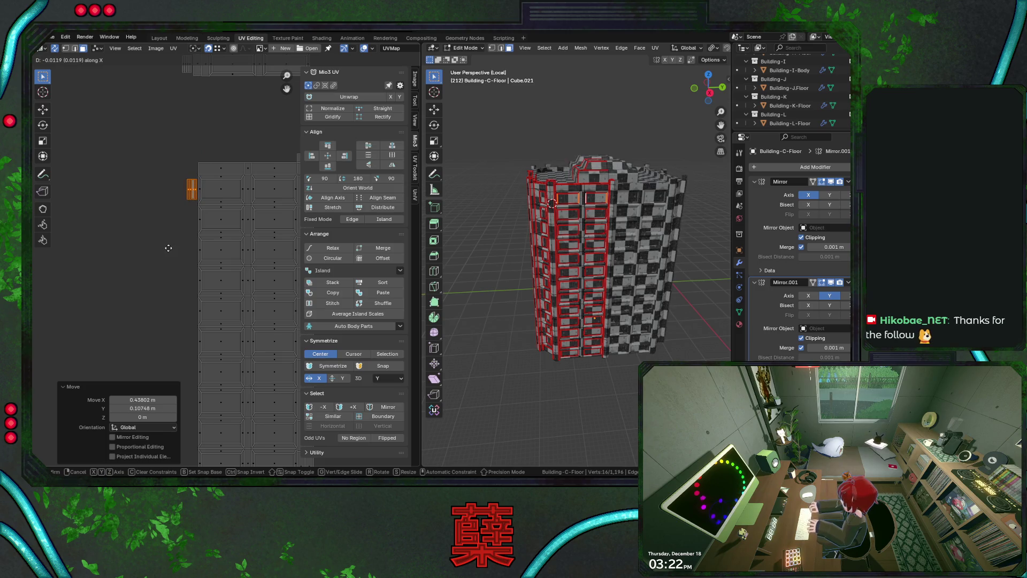
left_click(168, 247)
scroll(168, 246, "down", 6)
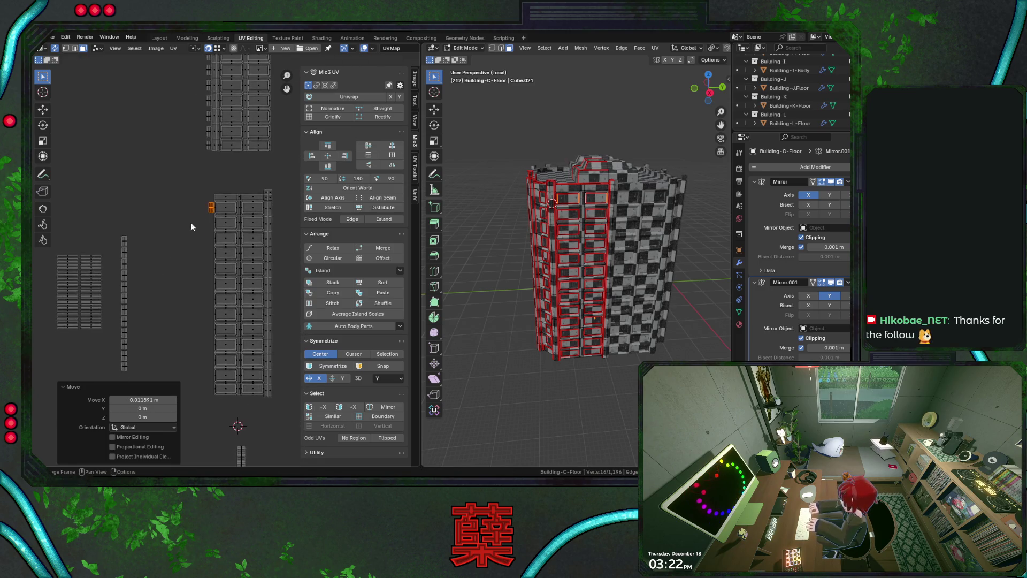
left_click(229, 184)
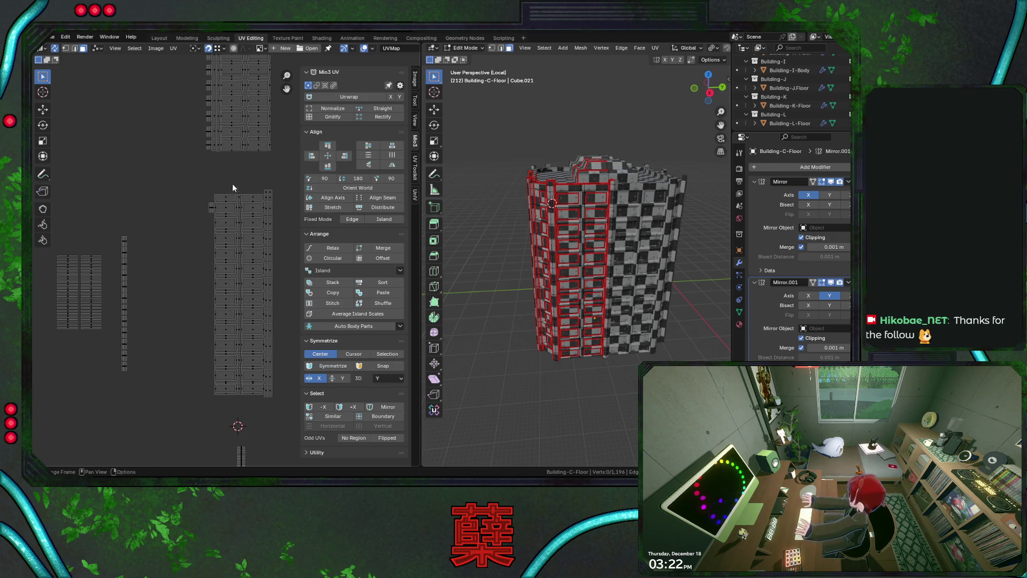
- Drag the strip's top piece into position beside the grid
mouse_move(225, 247)
left_mouse_down()
mouse_move(198, 280)
mouse_move(192, 255)
left_mouse_up()
left_click(124, 236)
left_click_drag(124, 236, 214, 224)
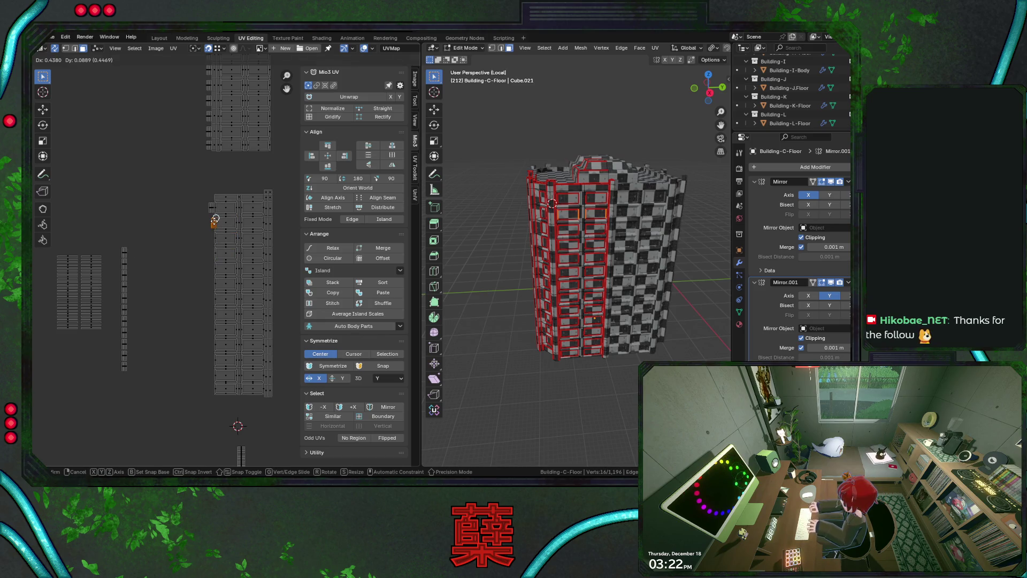
left_click(215, 220)
scroll(210, 227, "up", 4)
key("g")
key("x")
right_click(181, 143)
scroll(241, 214, "down", 3)
- Move the long remaining strip next to the grid and fit its top island into a gap
left_click(116, 214)
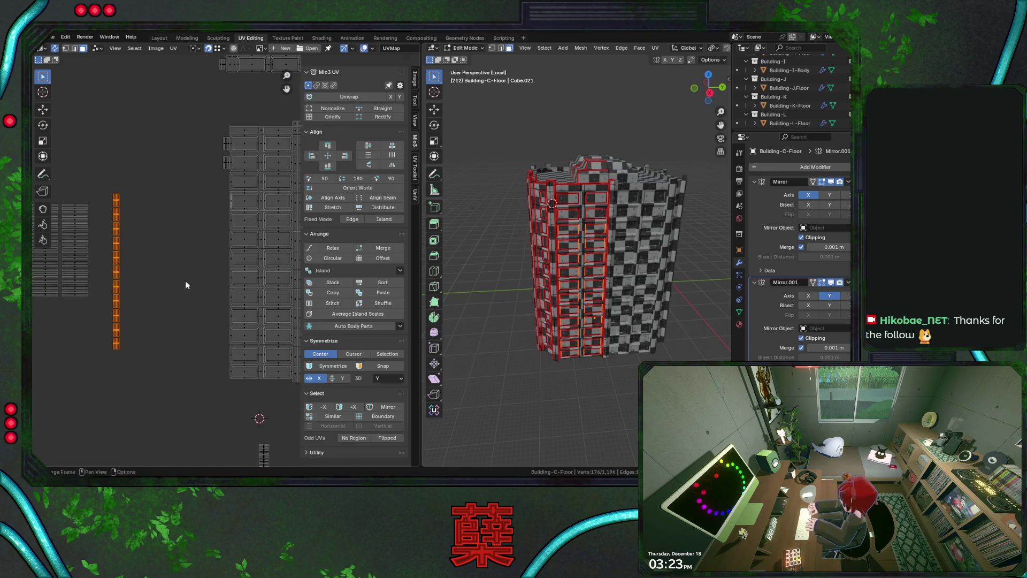
key("g")
left_click(220, 176)
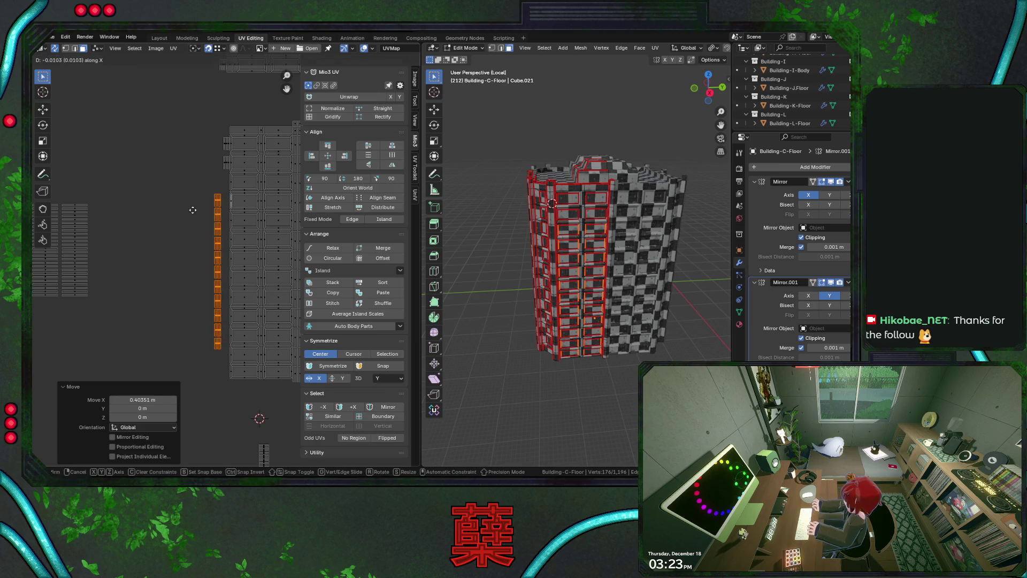
scroll(262, 187, "up", 4)
left_click(164, 217)
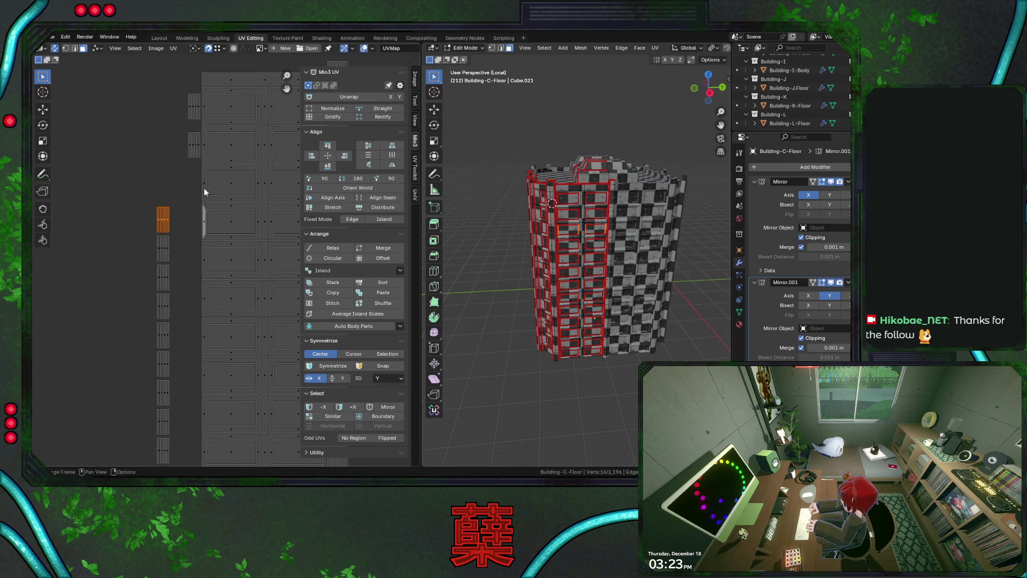
key("g")
left_click(208, 180)
key("g")
left_click(203, 180)
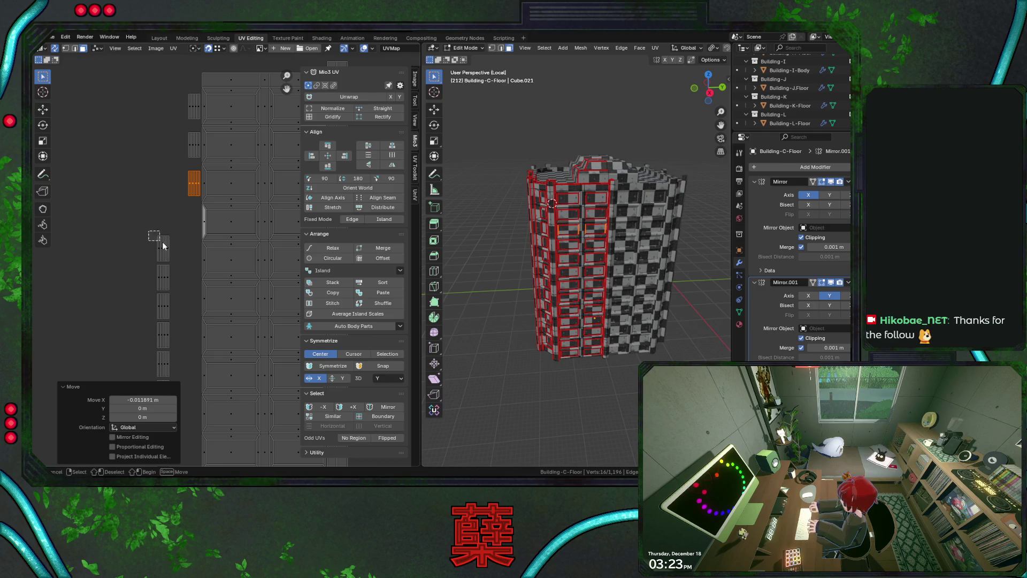
- Move the next three islands down the strip up into the following gaps
left_click(162, 248)
key("g")
left_click(196, 217)
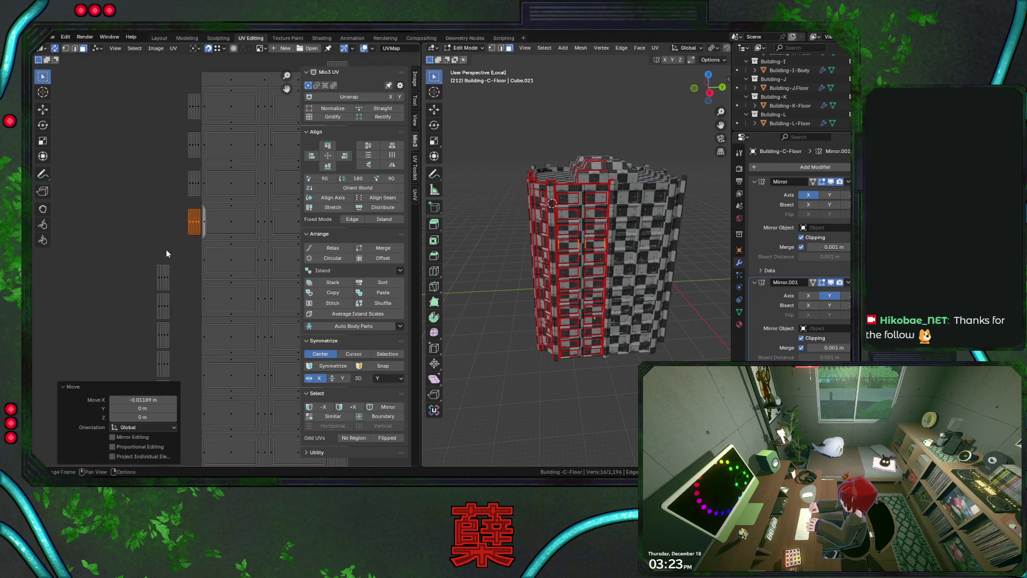
left_click(163, 278)
key("g")
left_click(205, 248)
left_click_drag(153, 297, 171, 317)
key("g")
left_click(170, 290)
- Reposition that last island horizontally to settle it against the grid
middle_click_drag(170, 290, 158, 217)
key("g")
left_click(193, 254)
key("g")
key("x")
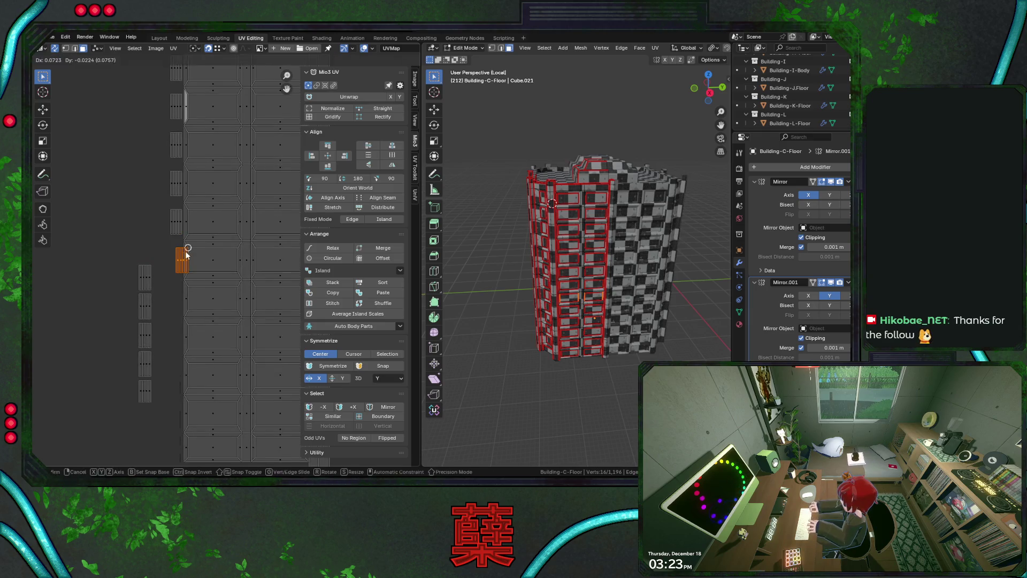
middle_click_drag(162, 258, 121, 220)
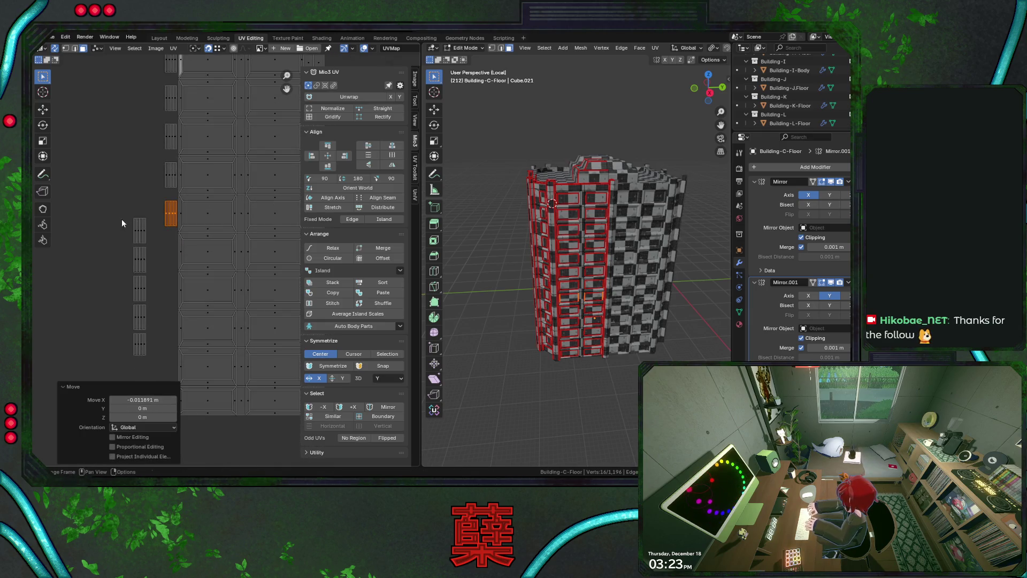
key("x")
left_click(177, 245)
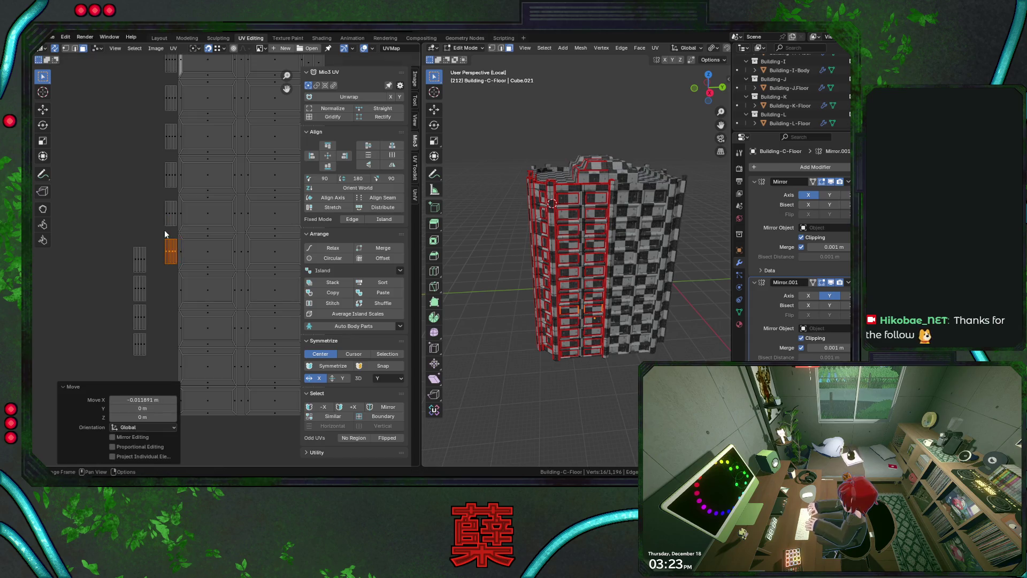
- Move the island on the left down and right into place beside the grid
middle_click_drag(165, 230, 134, 196)
left_click_drag(155, 232, 156, 234)
key("g")
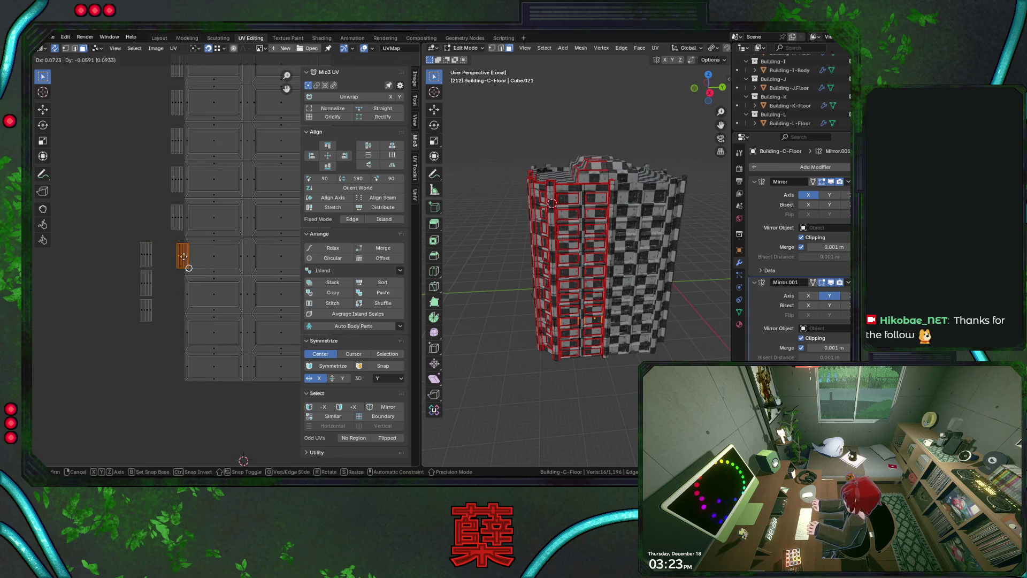
left_click(185, 265)
key("g")
key("x")
right_click(172, 231)
middle_click_drag(171, 231, 171, 202)
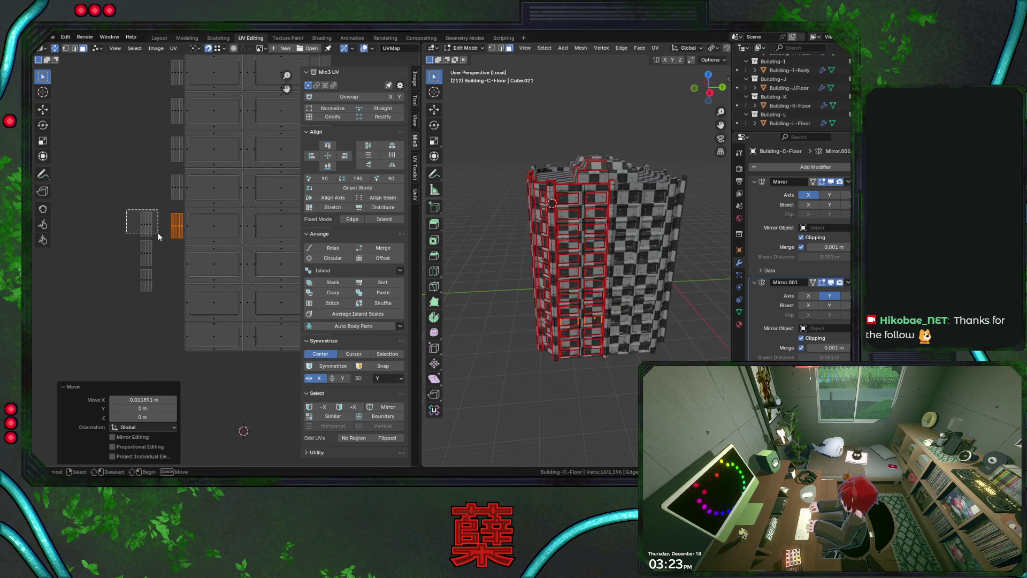
key("g")
left_click(183, 269)
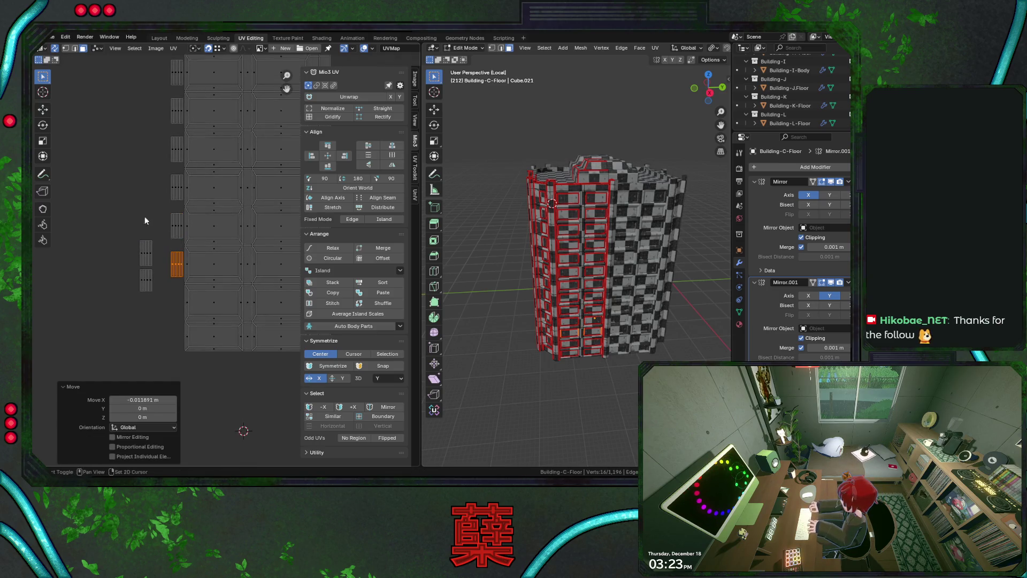
- Slot the next two leftover islands into gaps, ending with a 0.072263 by -0.10885 move
middle_click_drag(140, 247, 138, 210)
left_click(140, 214)
key("g")
left_click(176, 265)
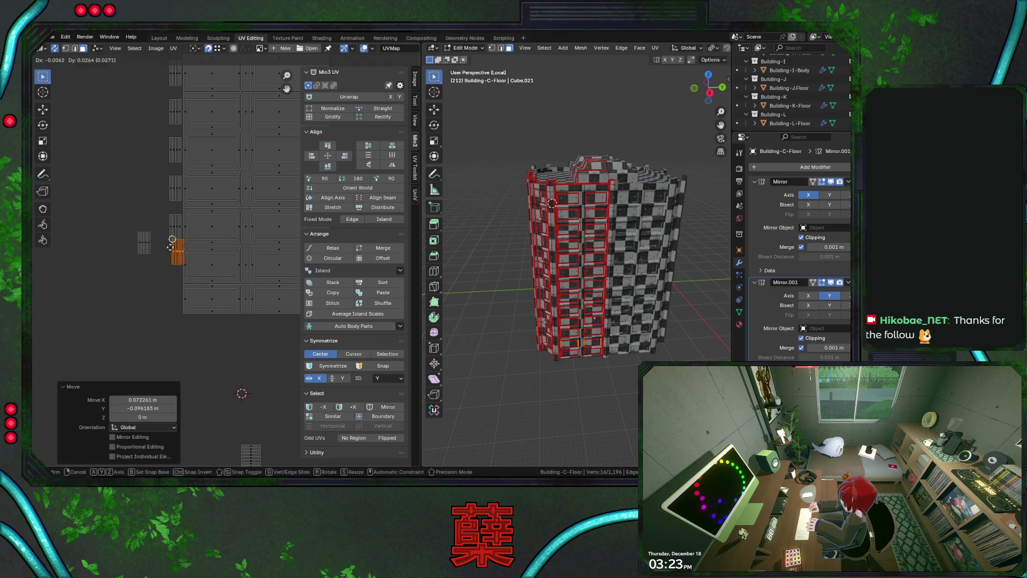
left_click_drag(129, 219, 156, 259)
middle_click_drag(156, 259, 139, 198)
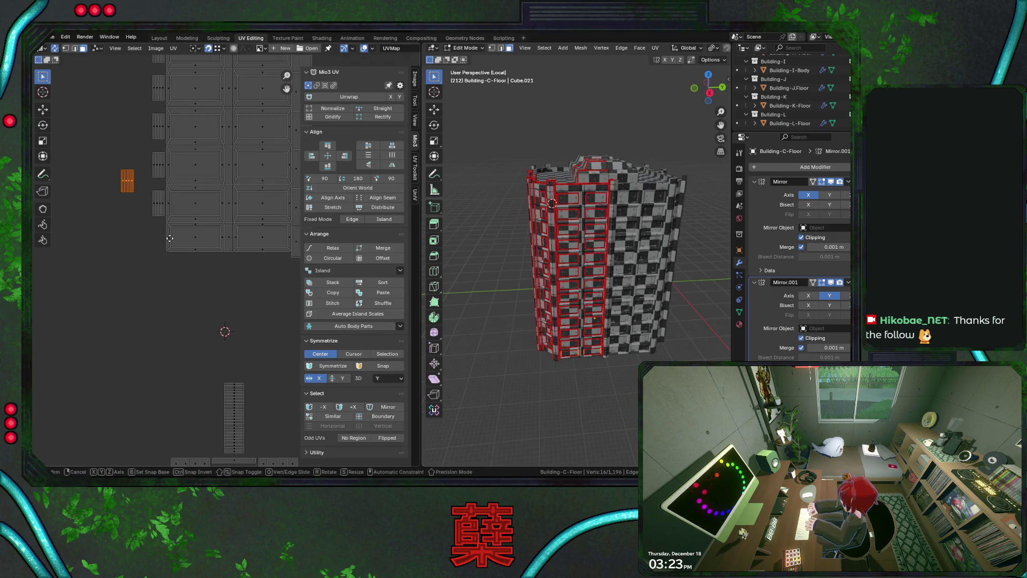
key("g")
left_click(203, 293)
key("g")
left_click(143, 224)
left_click(142, 224)
scroll(150, 247, "down", 4)
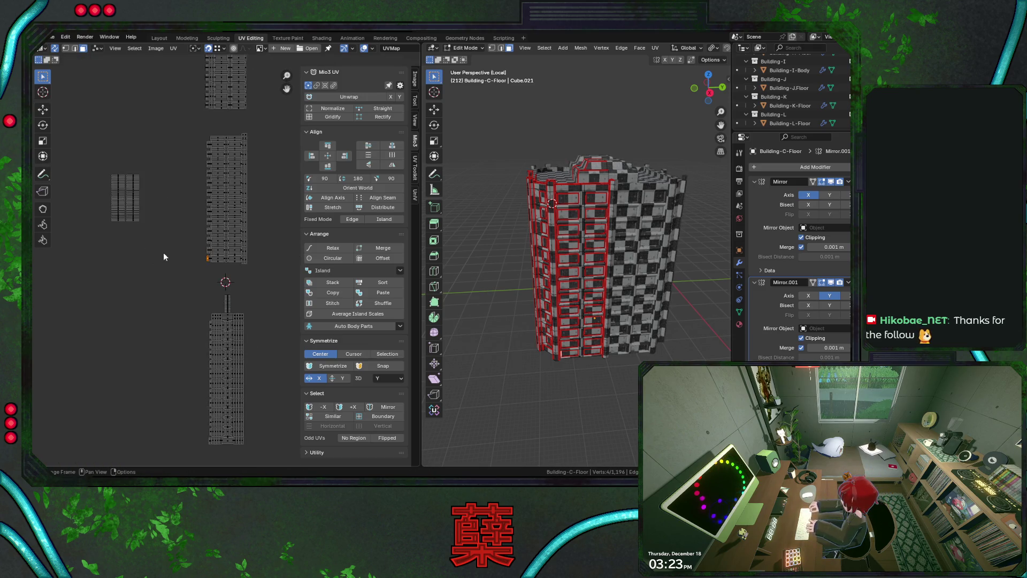
- Select the tall strip island and move it vertically to a new height
left_click_drag(84, 152, 155, 262)
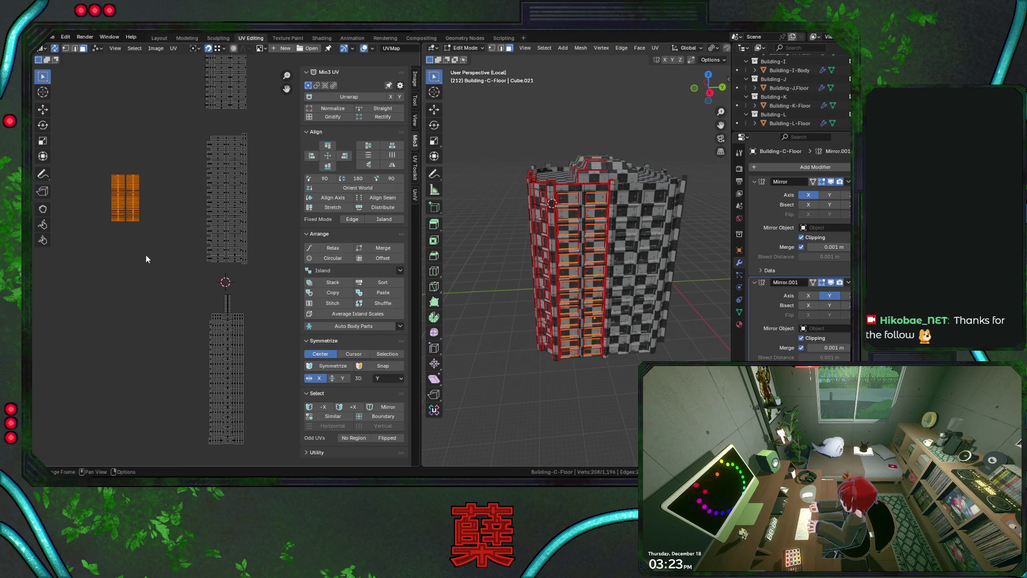
middle_click_drag(144, 255, 122, 351)
scroll(152, 226, "down", 1)
middle_click_drag(142, 167, 135, 256)
left_click_drag(144, 179, 223, 312)
key("g")
key("y")
left_click(220, 262)
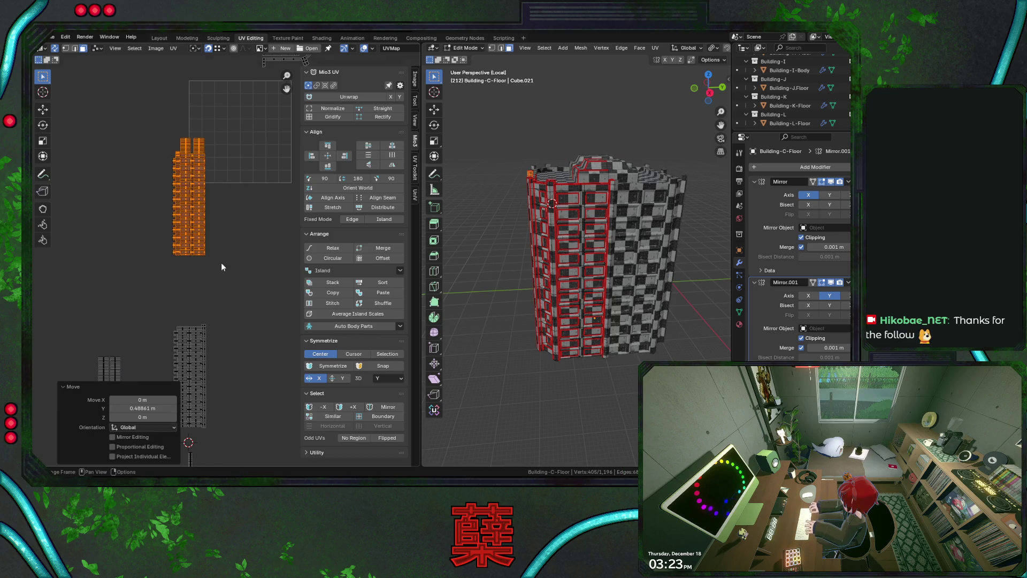
- Place the small leftover strip island beside the tall island, nudging it sideways along X
left_click(82, 351)
middle_click_drag(83, 351, 94, 282)
left_click_drag(94, 281, 138, 346)
key("g")
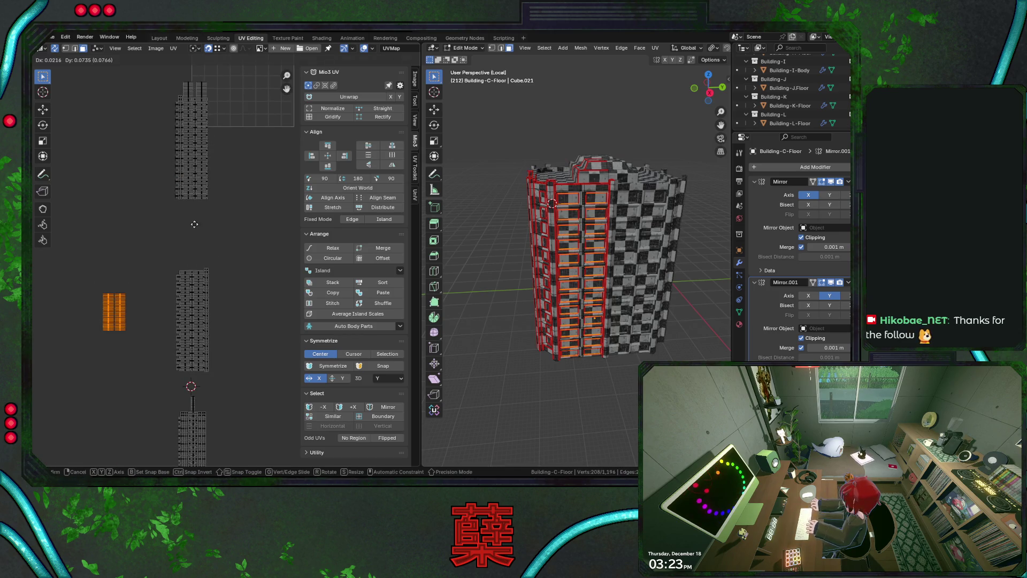
left_click(268, 172)
scroll(238, 242, "up", 5)
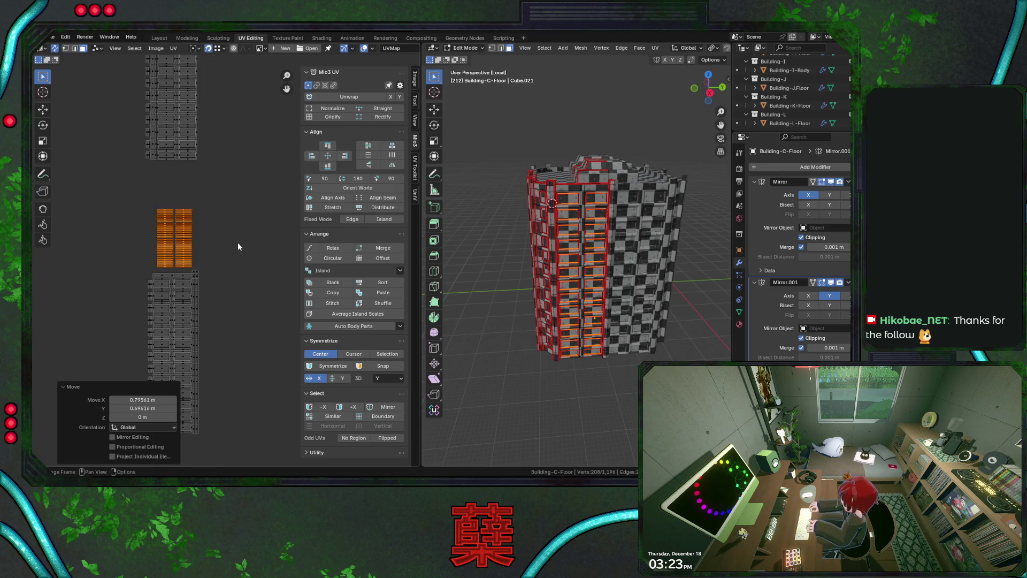
scroll(268, 241, "up", 1)
scroll(230, 275, "down", 1)
key("g")
key("x")
left_click(248, 270)
- Start closing the strip gaps: deselect the bottom strip and shift the rest down, repeating with Shift+R
scroll(131, 168, "up", 3)
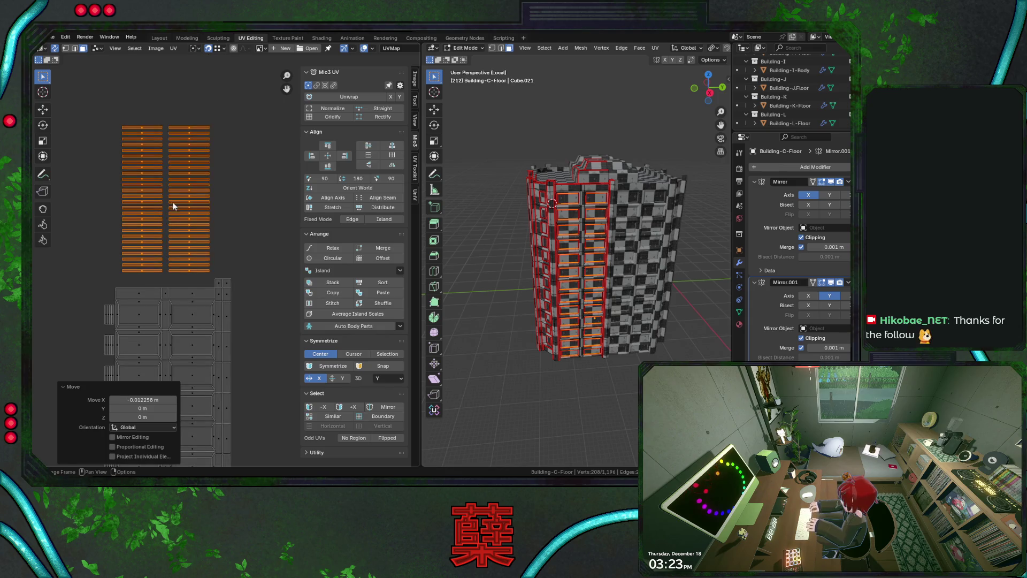
middle_click_drag(246, 213, 185, 260)
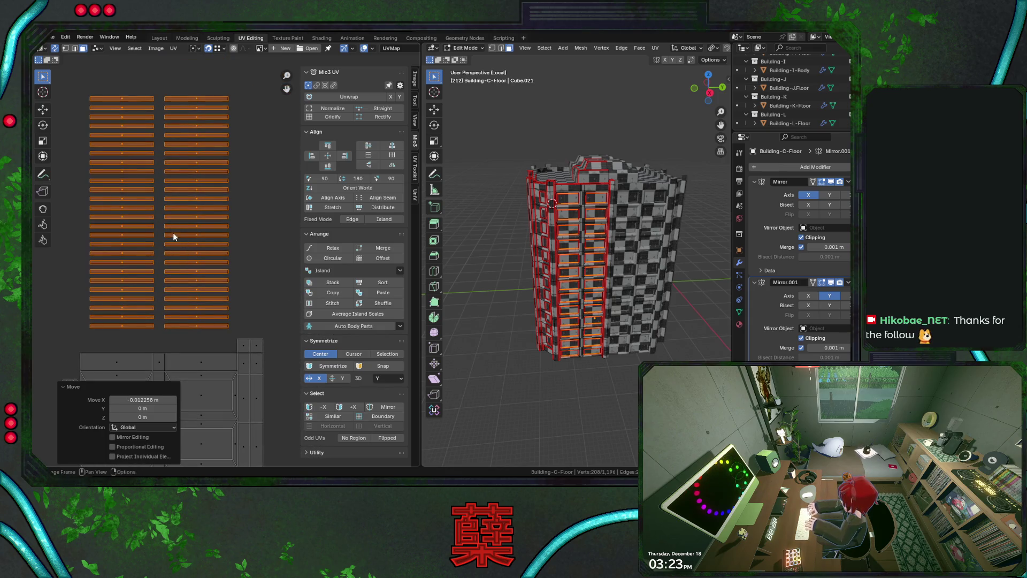
left_click_drag(80, 320, 229, 323, "ctrl")
key("g")
key("y")
left_click(225, 323)
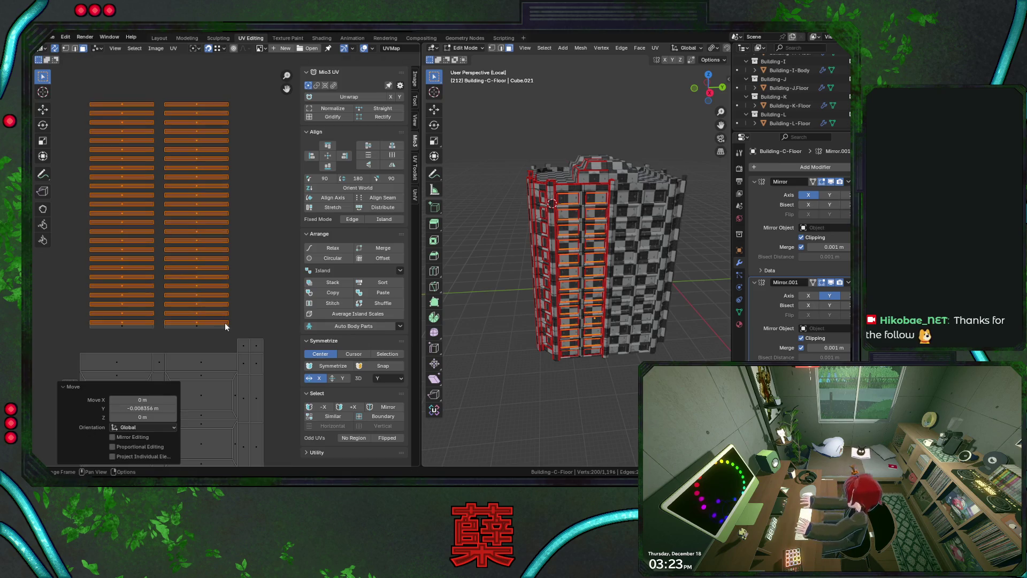
left_click_drag(83, 317, 229, 331, "ctrl")
key("g")
key("y")
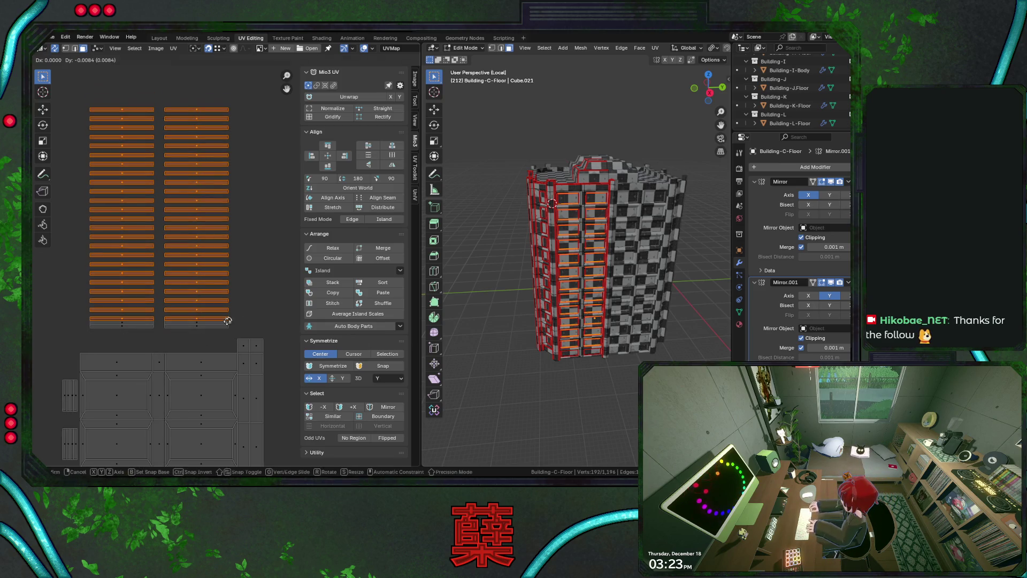
left_click(104, 310)
left_click_drag(84, 314, 122, 320, "ctrl")
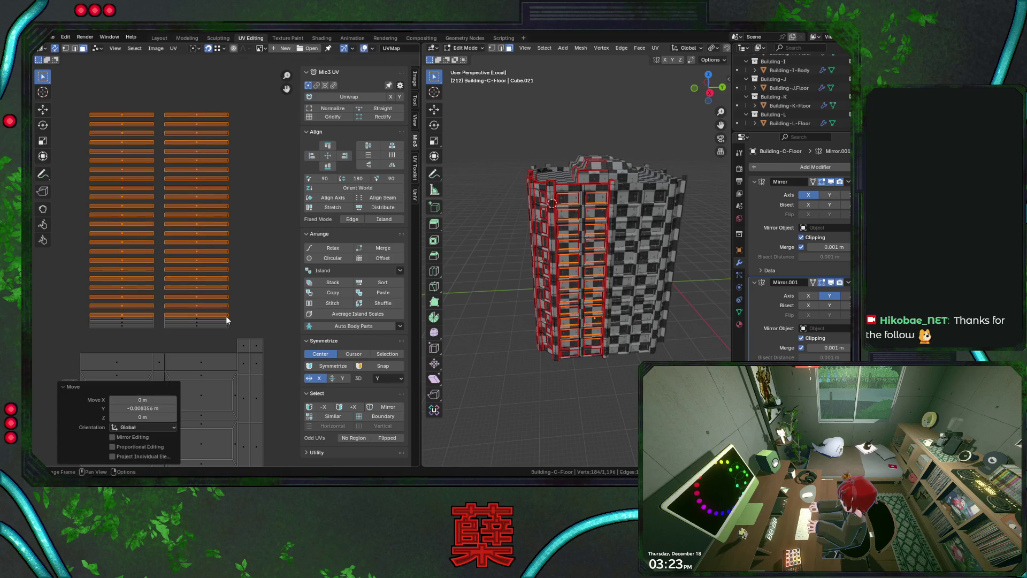
left_click_drag(85, 306, 258, 333, "ctrl")
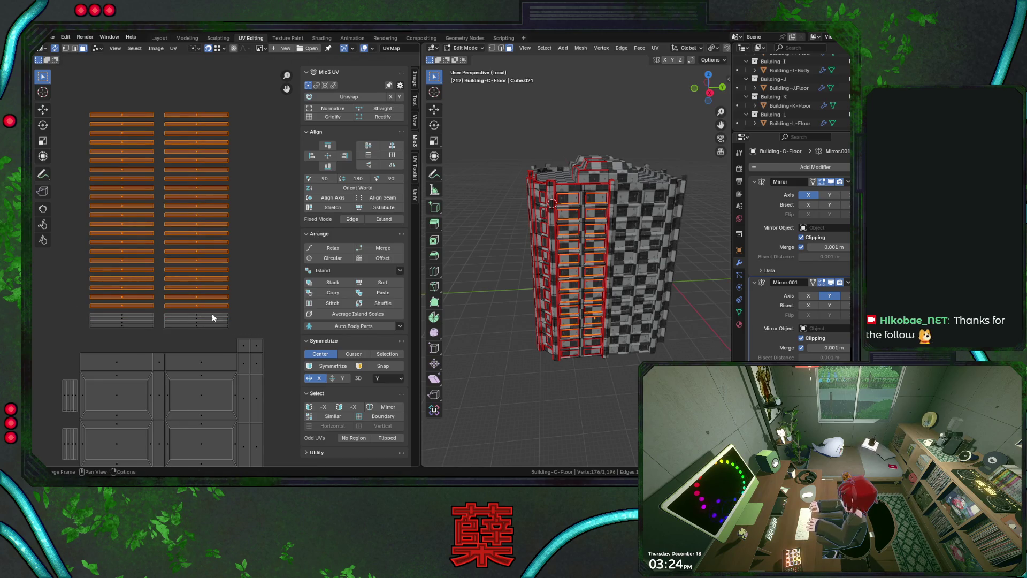
key("shift+r")
left_click_drag(89, 308, 229, 324, "ctrl")
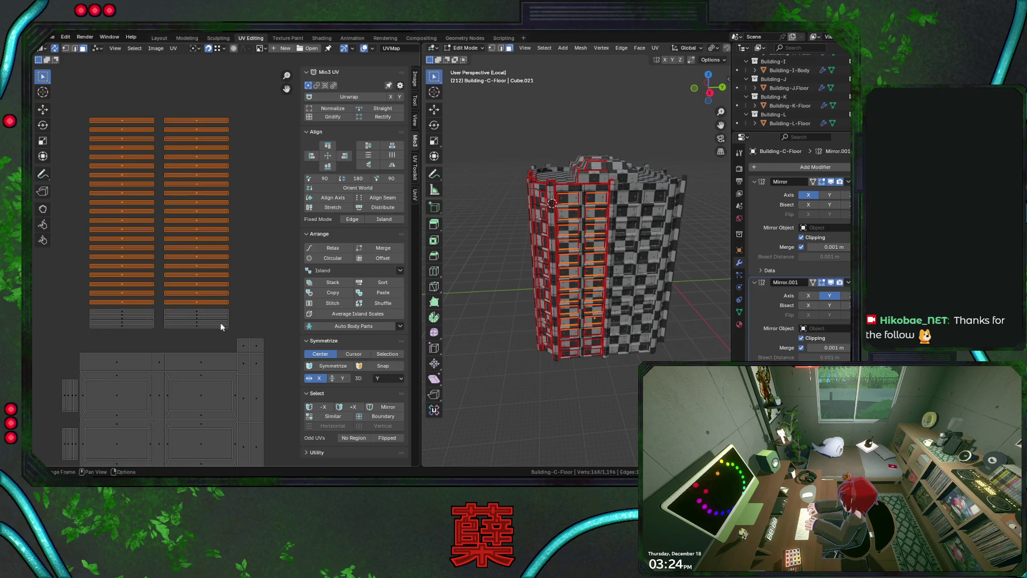
key("shift+r")
left_click_drag(117, 270, 278, 301, "ctrl")
key("shift+r")
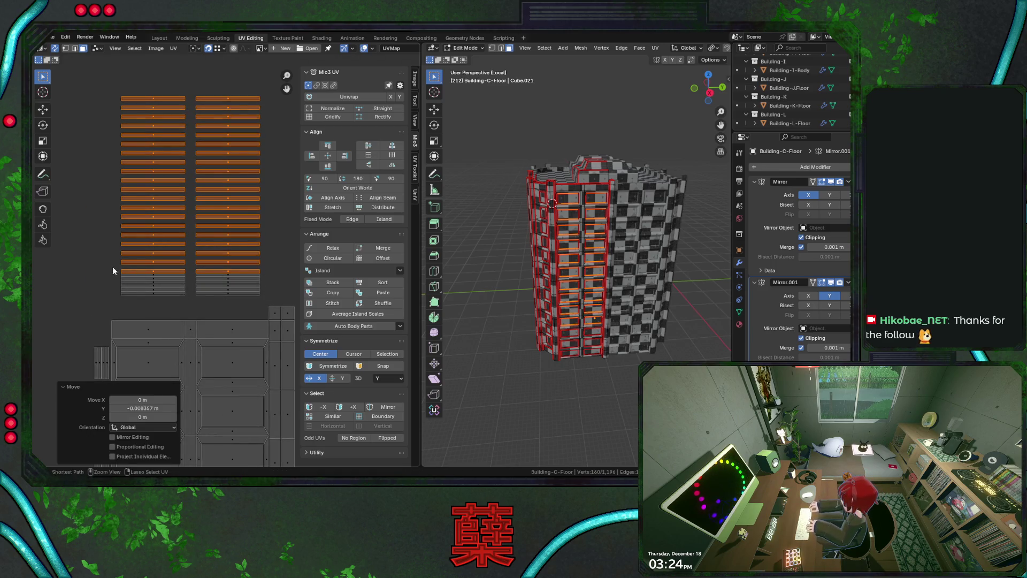
left_click_drag(113, 266, 280, 301, "ctrl")
key("shift+r")
left_click_drag(101, 263, 255, 303, "ctrl")
key("shift+r")
left_click_drag(114, 261, 277, 293, "ctrl")
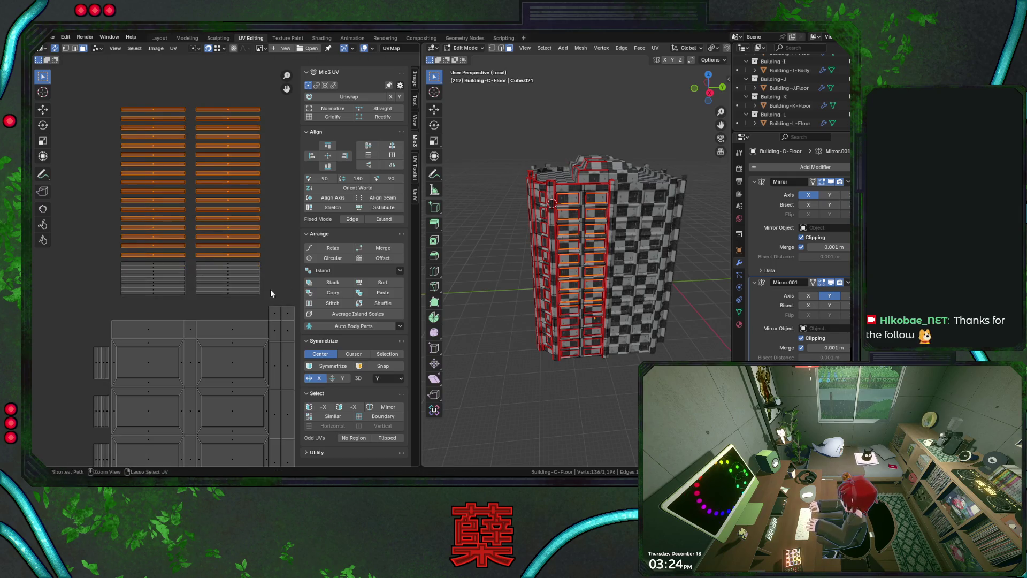
key("shift+r")
left_click_drag(115, 255, 252, 295, "ctrl")
key("shift+r")
- Keep dropping each next bottom strip and repeating the downward shift until the stack is tight
middle_click_drag(187, 261, 171, 263)
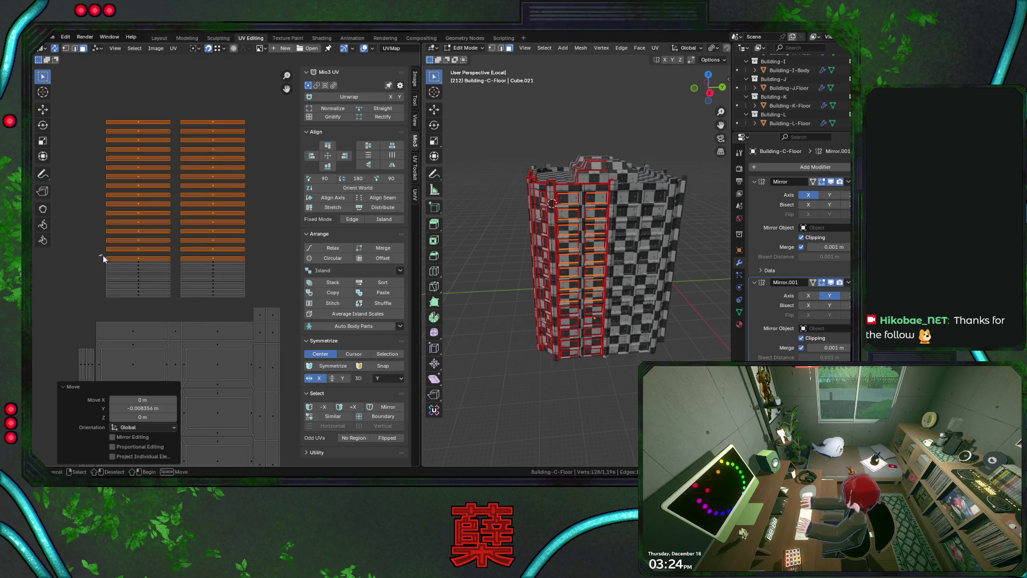
left_click_drag(98, 255, 259, 297, "ctrl")
key("shift+r")
left_click_drag(101, 251, 246, 302, "ctrl")
key("shift+r")
left_click_drag(104, 248, 293, 306, "ctrl")
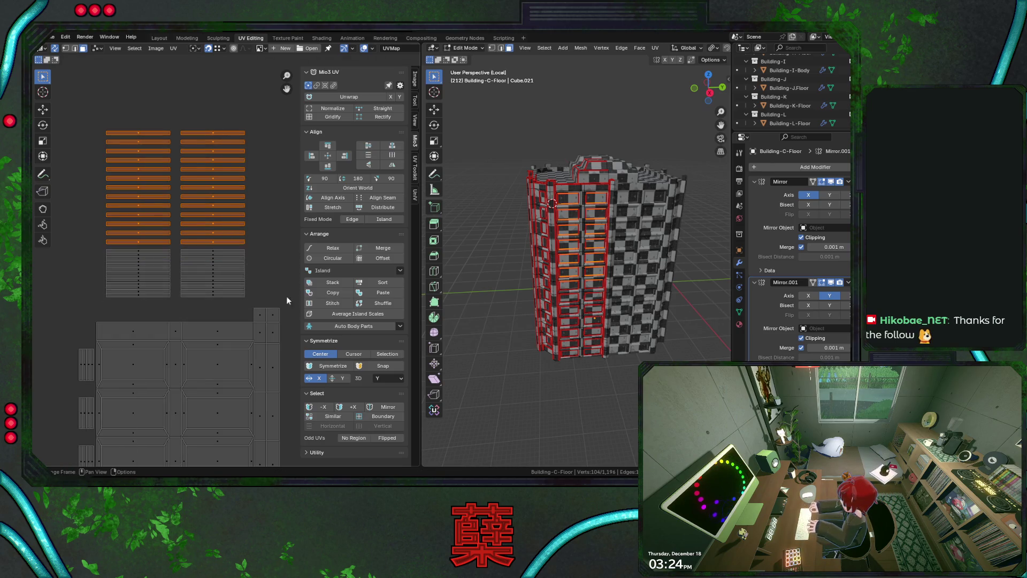
key("shift+r")
left_click_drag(102, 238, 314, 310, "ctrl")
key("shift+r")
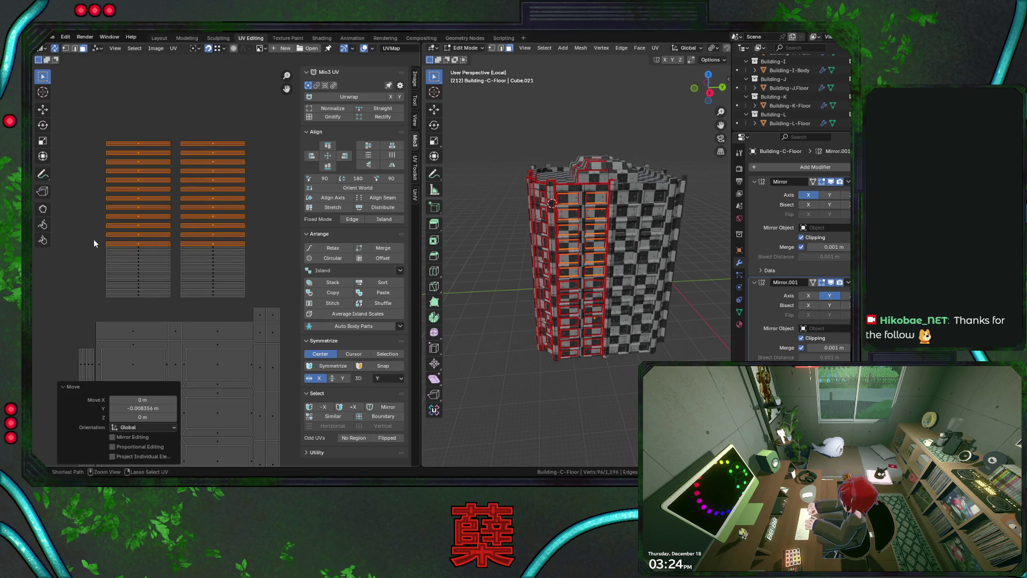
left_click_drag(94, 239, 300, 317, "ctrl")
key("shift+r")
left_click_drag(99, 236, 244, 291, "ctrl")
key("shift+r")
left_click_drag(104, 239, 247, 282, "ctrl")
key("shift+r")
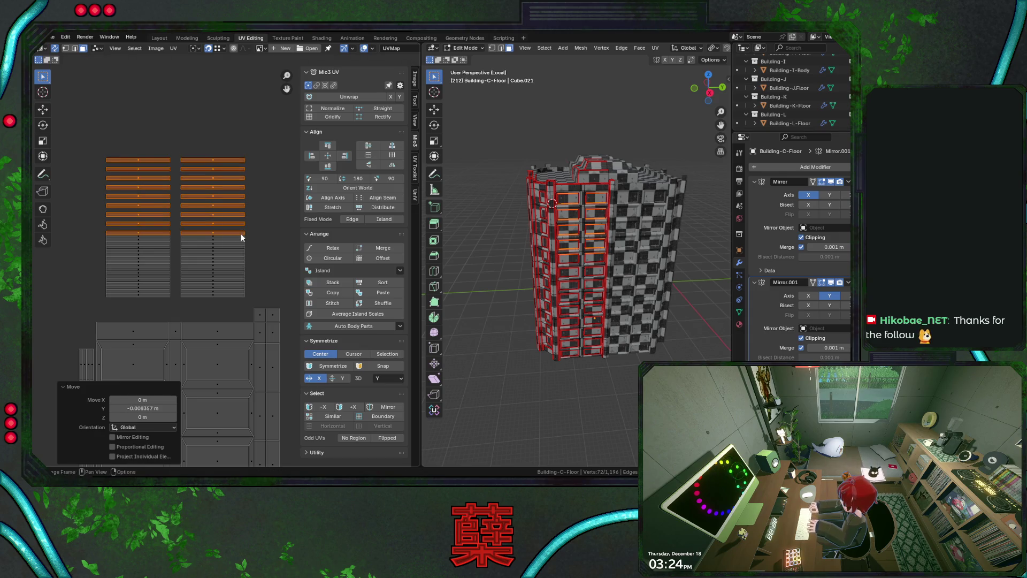
left_click_drag(96, 228, 276, 316, "ctrl")
key("shift+r")
mouse_move(102, 226)
left_mouse_down("ctrl")
mouse_move(239, 286)
mouse_move(246, 262)
left_mouse_up("ctrl")
key("shift+r")
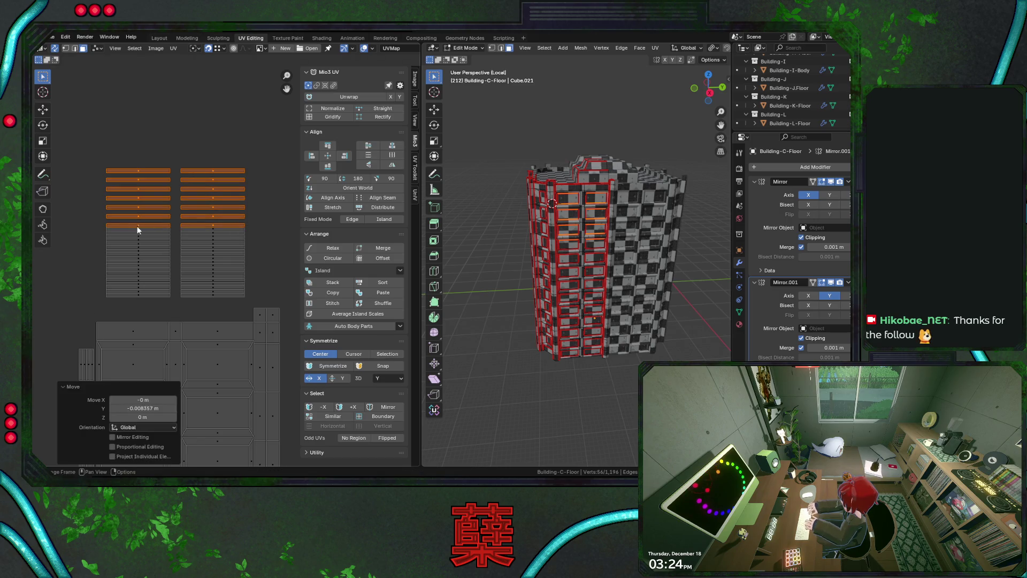
left_click_drag(104, 224, 246, 263, "ctrl")
key("shift+r")
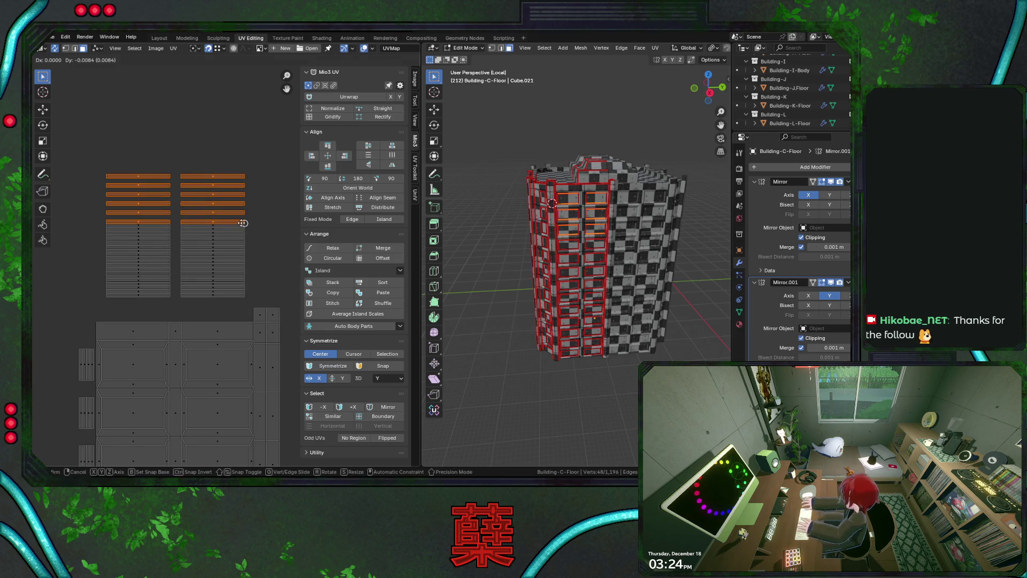
left_click_drag(107, 217, 239, 245, "ctrl")
key("shift+r")
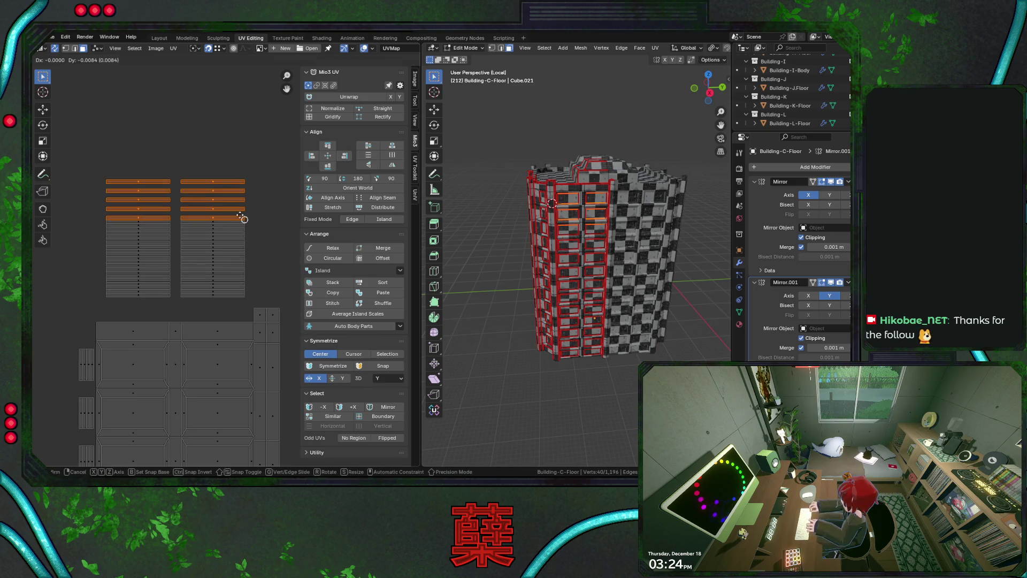
left_click_drag(102, 215, 285, 313, "ctrl")
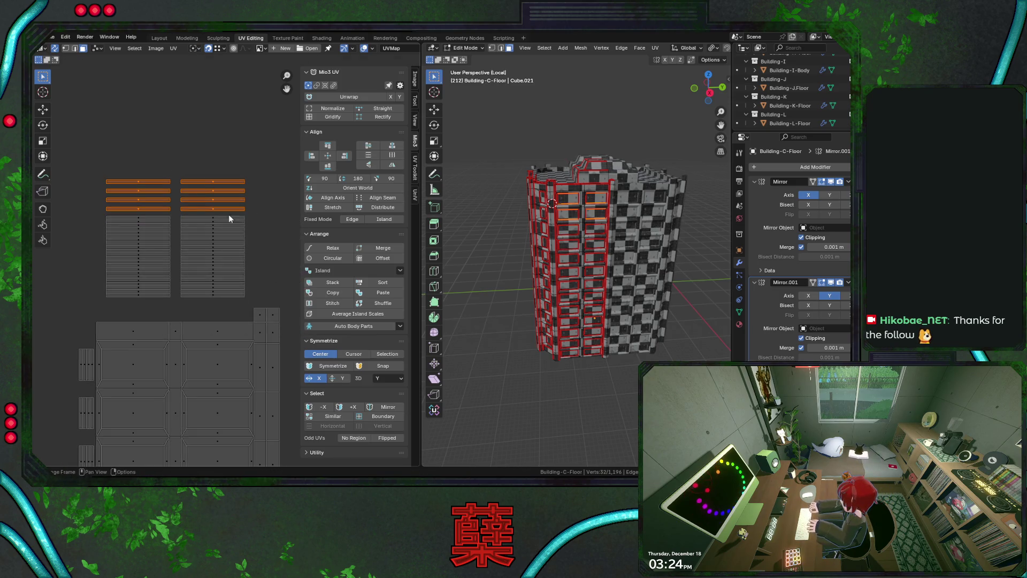
key("shift+r")
left_click_drag(103, 210, 268, 304, "ctrl")
key("shift+r")
left_click_drag(103, 212, 332, 356, "ctrl")
key("shift+r")
left_click_drag(107, 207, 266, 304, "ctrl")
- Lower the right stacked strip block along Y by -0.09812, just above the packed UV grid
left_click(213, 213)
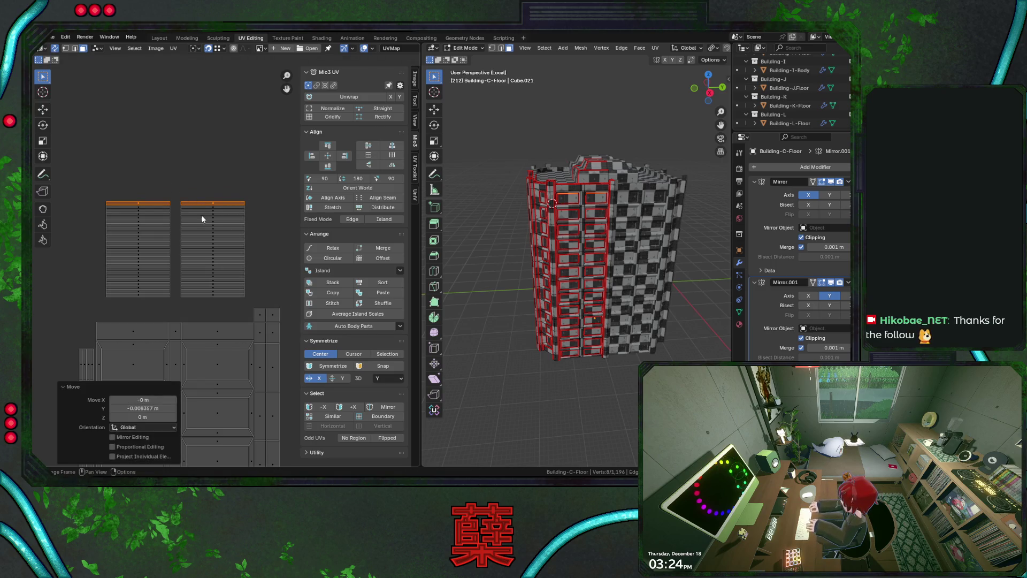
key("l")
key("g")
left_click(189, 347)
key("g")
key("y")
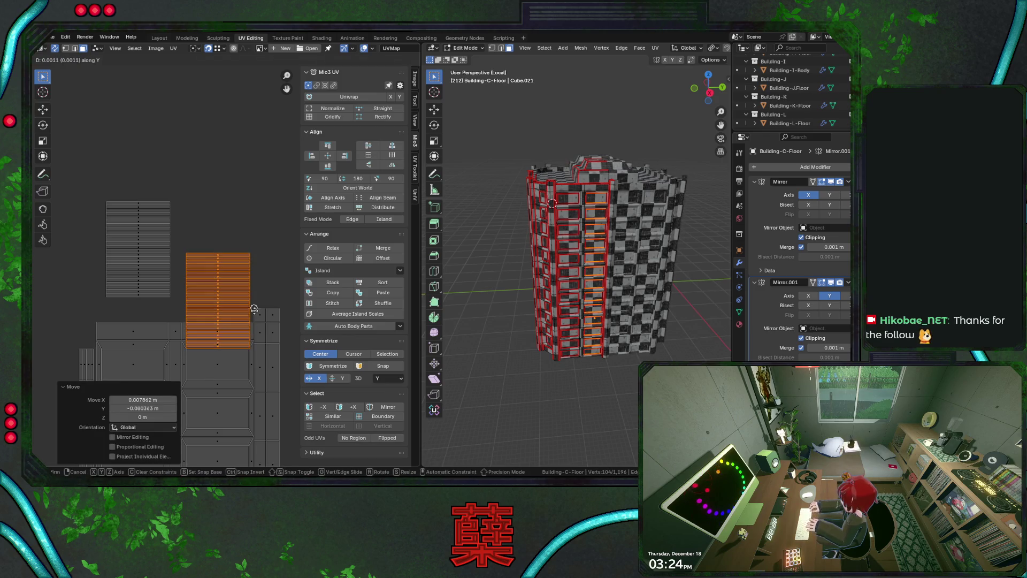
left_click(254, 203)
key("g")
key("y")
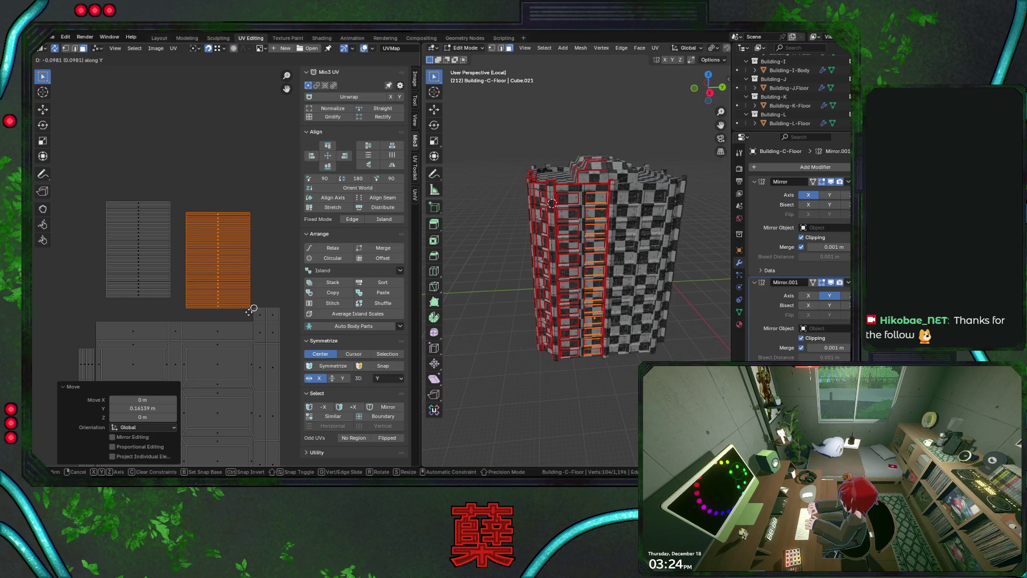
left_click(249, 313)
key("g")
key("Escape")
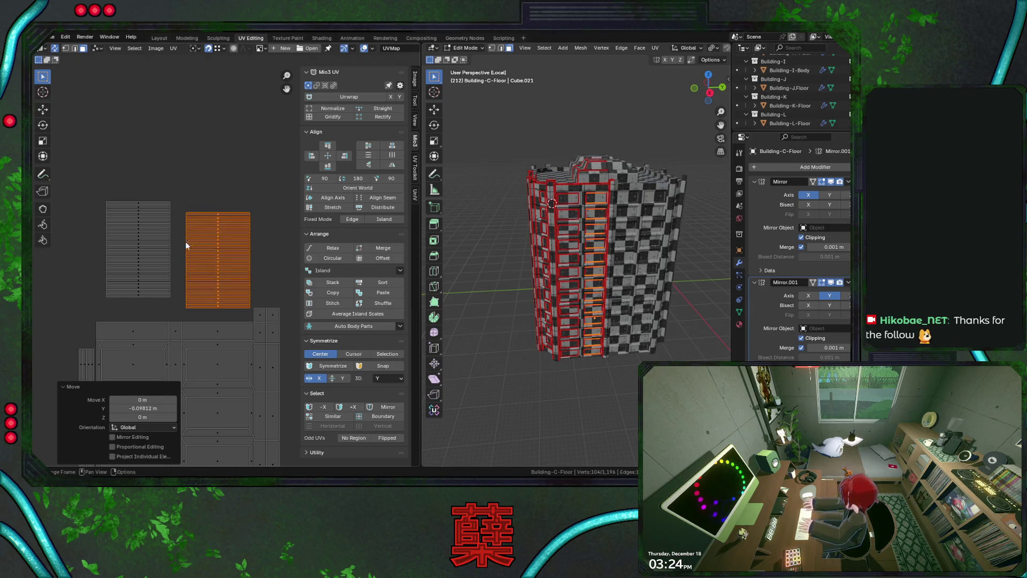
key("g")
key("y")
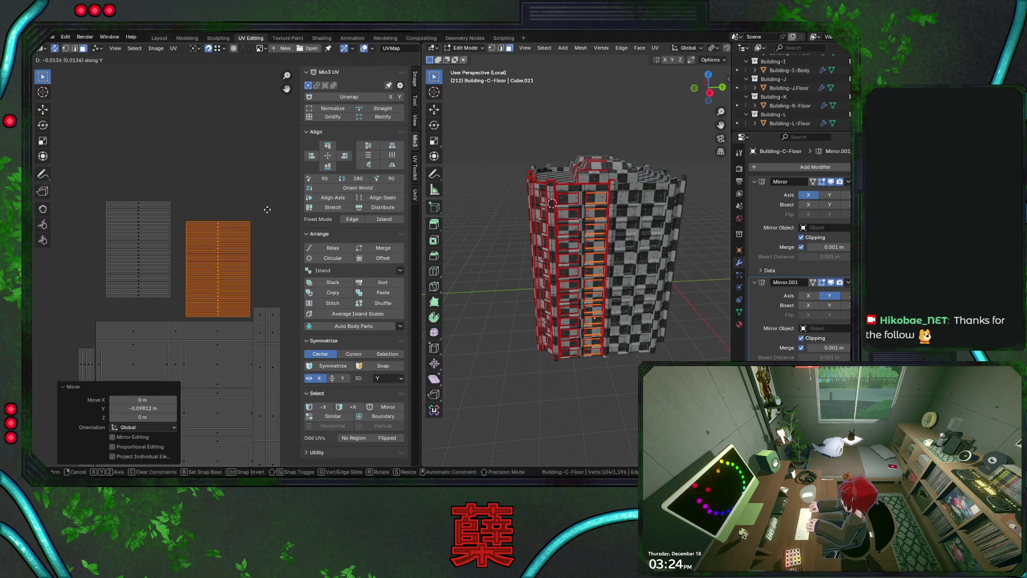